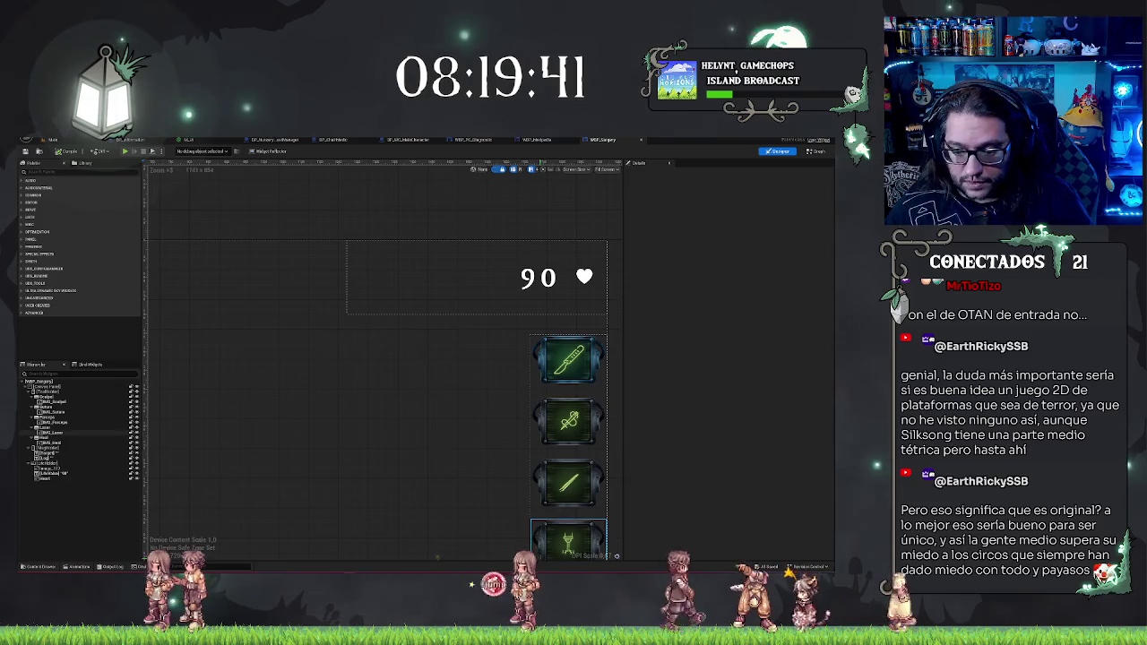
Step: Create a new Photoshop document with a transparent background and paste the black heartbeat-line image into it
{"action": "key", "text": "alt+Tab"}
{"action": "left_click", "coordinate": [36, 140]}
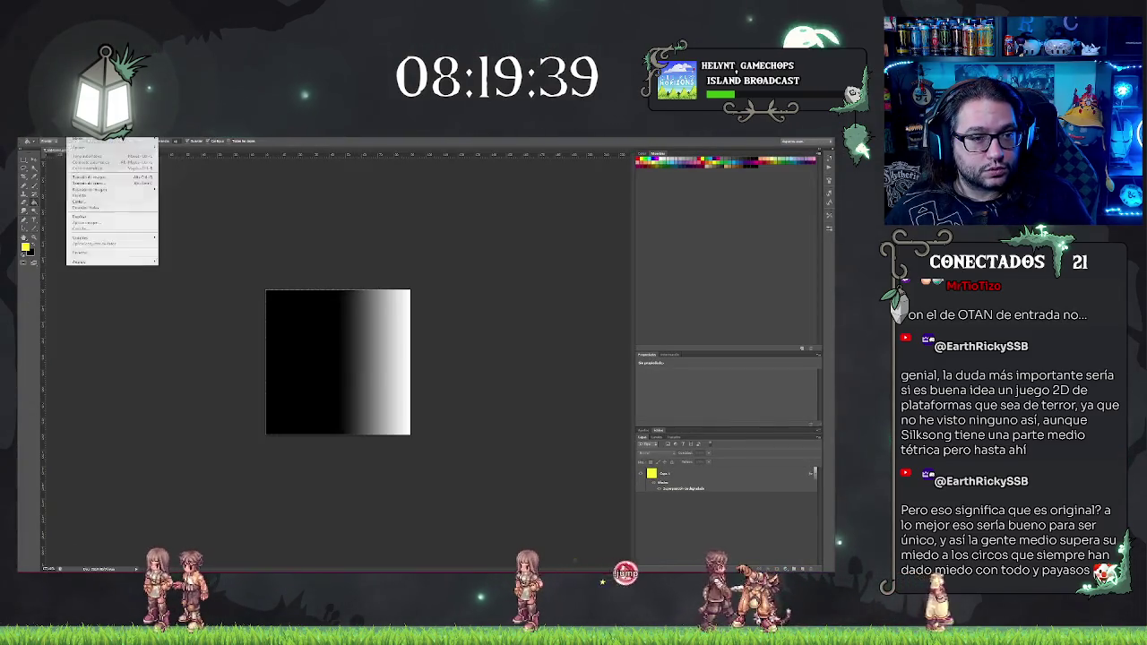
{"action": "left_click", "coordinate": [50, 151]}
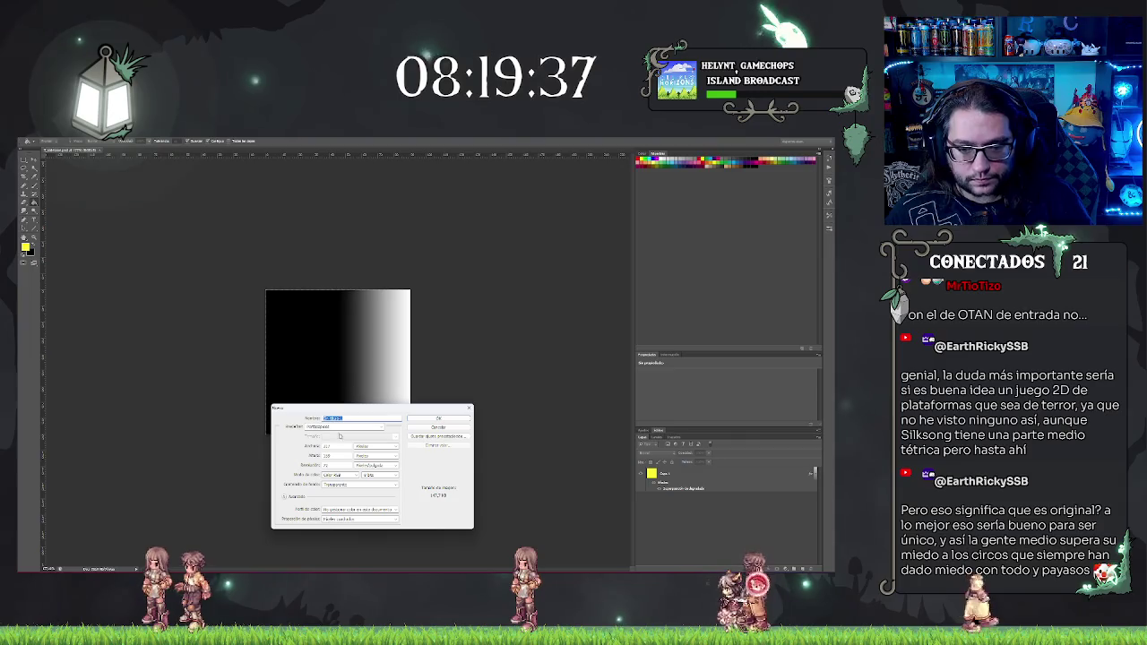
{"action": "left_click_drag", "start_coordinate": [364, 412], "coordinate": [469, 316]}
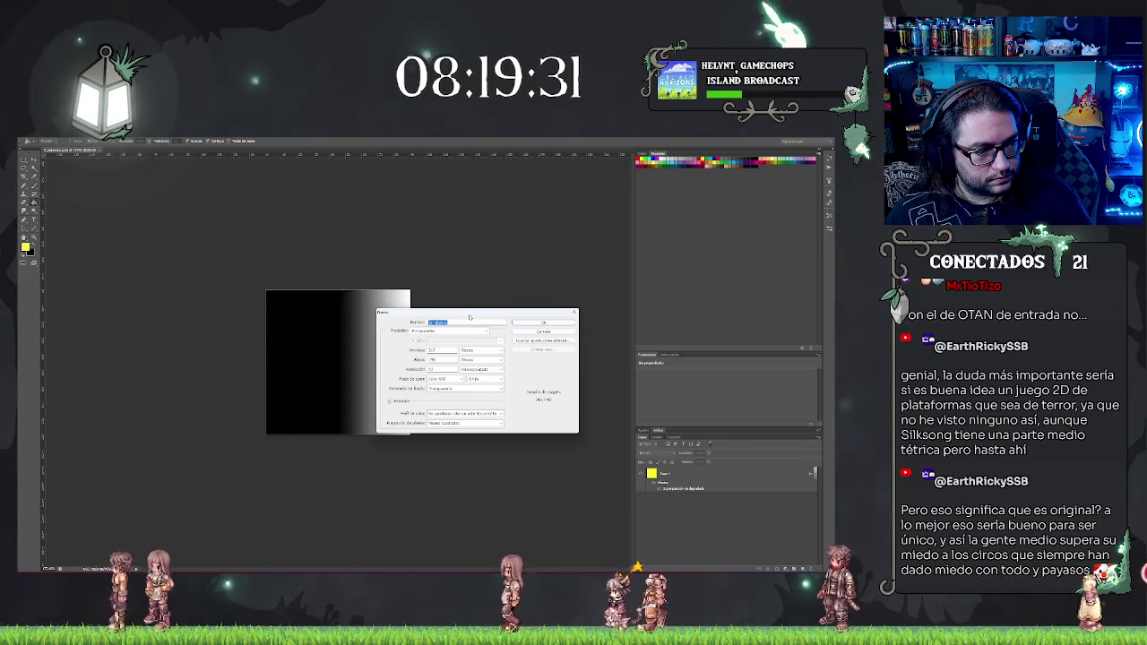
{"action": "left_click", "coordinate": [441, 360]}
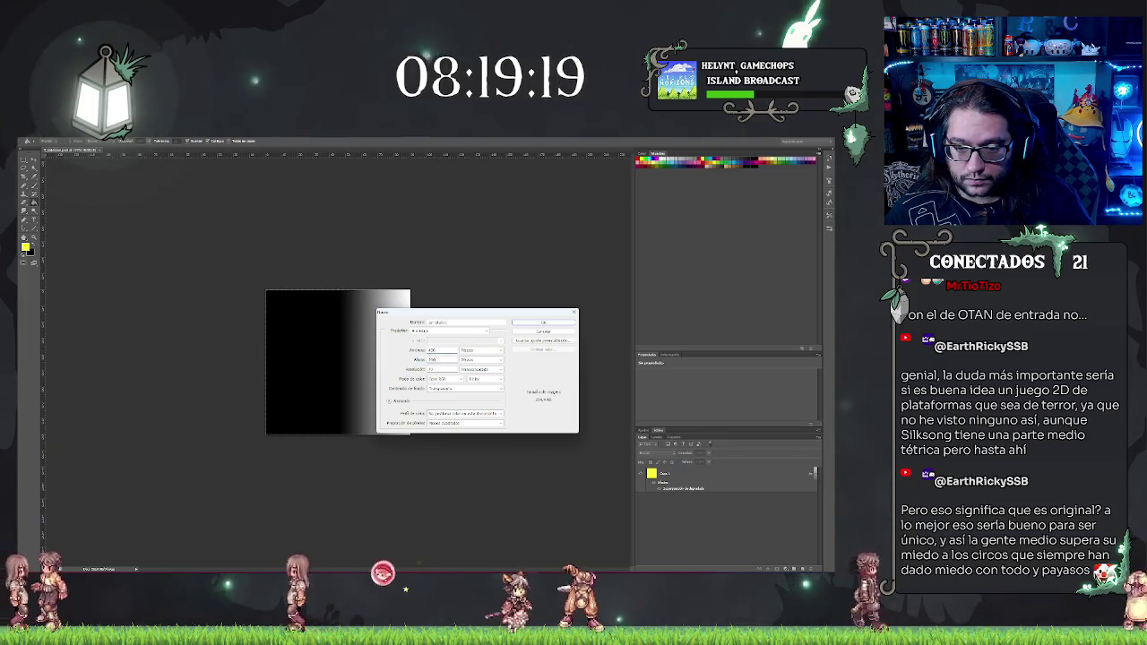
{"action": "key", "text": "Return"}
{"action": "key", "text": "ctrl+v"}
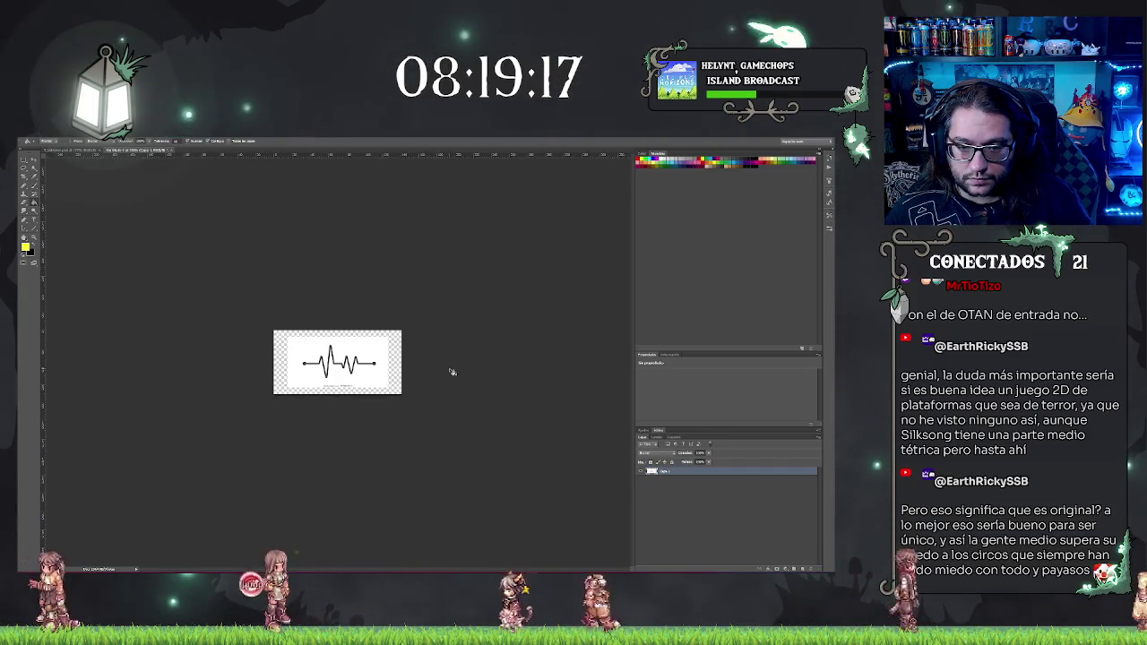
Step: Free Transform the pasted heartbeat line, scaling it up to span the canvas width
{"action": "left_click", "coordinate": [25, 161]}
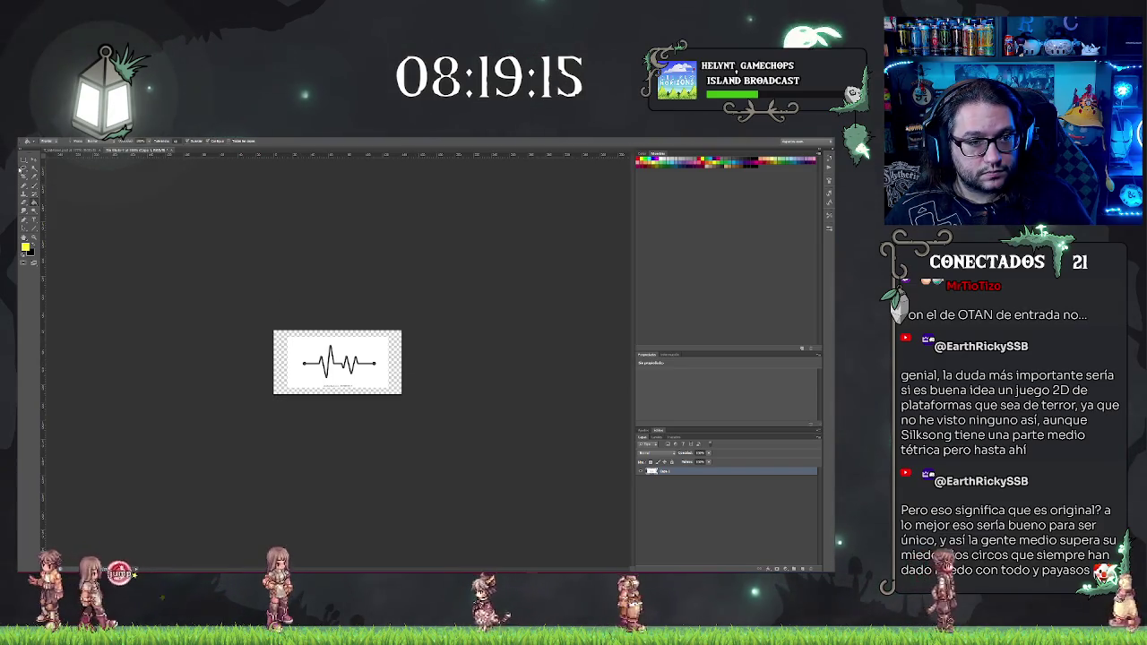
{"action": "right_click", "coordinate": [338, 375]}
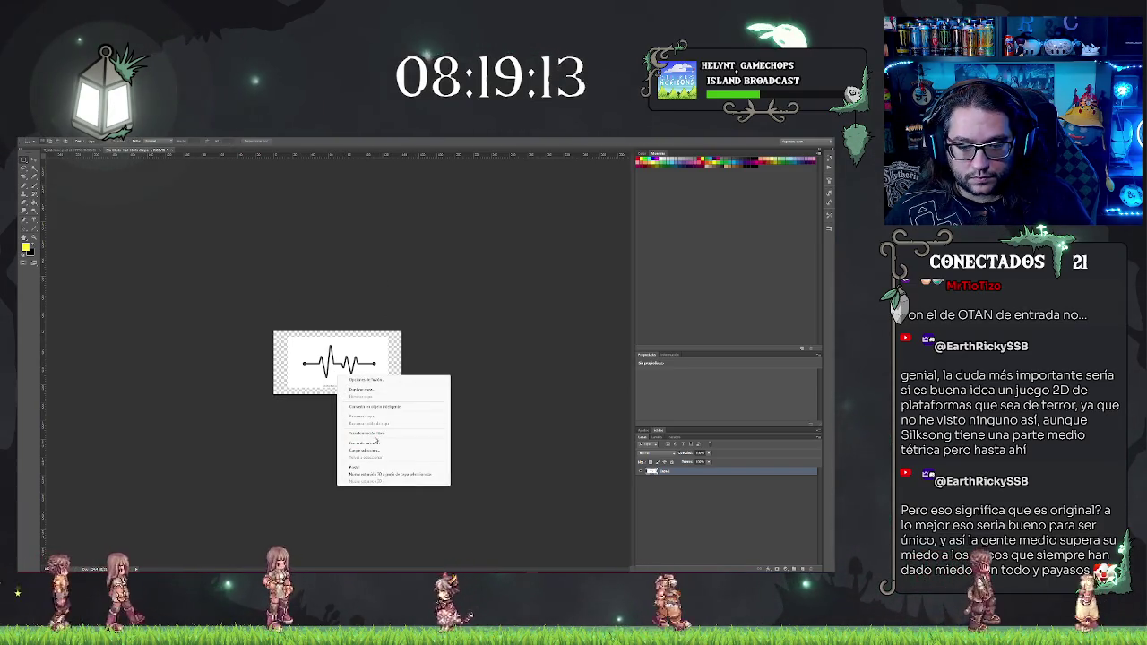
{"action": "left_click", "coordinate": [367, 400]}
{"action": "mouse_move", "coordinate": [402, 394]}
{"action": "left_mouse_down"}
{"action": "mouse_move", "coordinate": [486, 451]}
{"action": "mouse_move", "coordinate": [416, 406]}
{"action": "mouse_move", "coordinate": [370, 396]}
{"action": "mouse_move", "coordinate": [430, 408]}
{"action": "mouse_move", "coordinate": [386, 387]}
{"action": "left_mouse_up"}
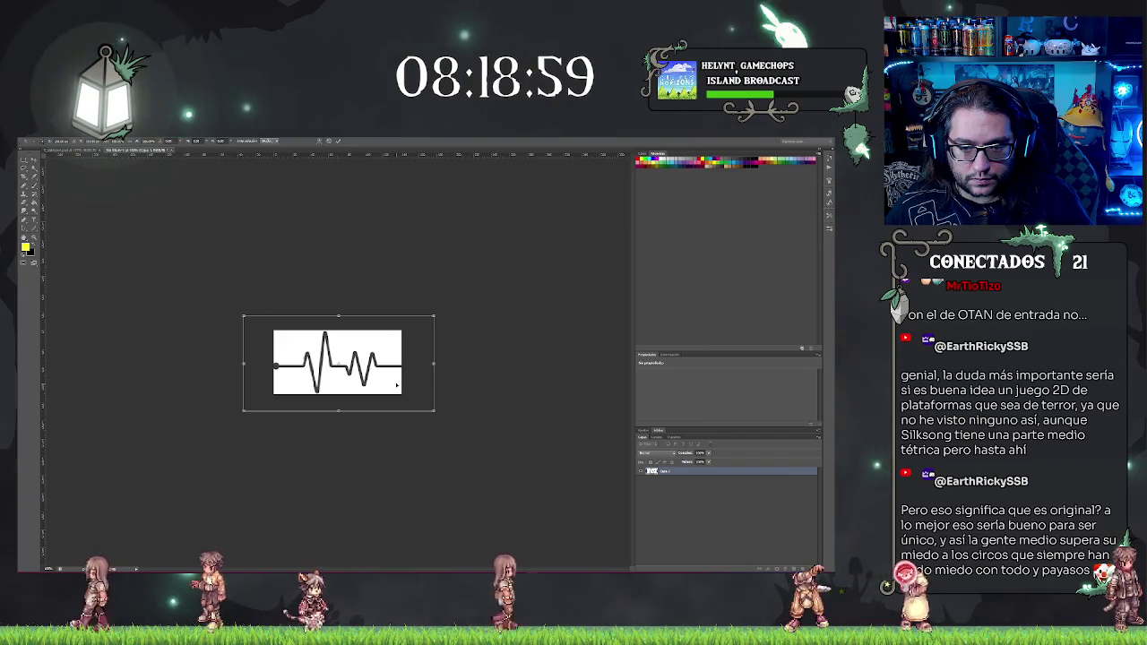
{"action": "key", "text": "Return"}
{"action": "key", "text": "ctrl+plus"}
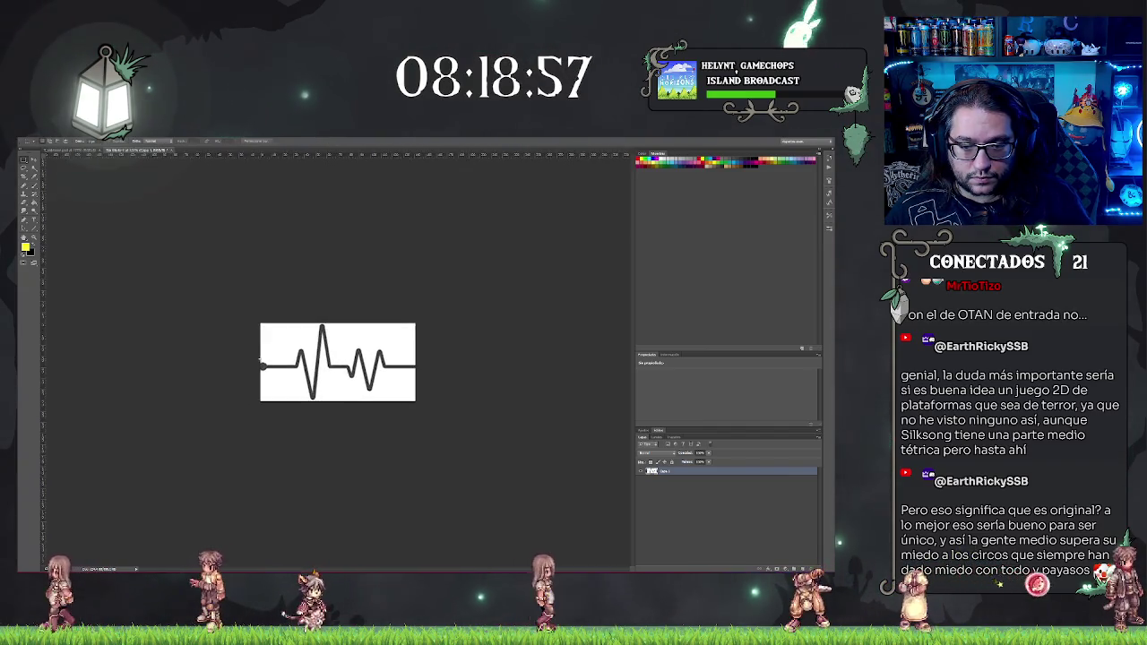
{"action": "key", "text": "ctrl+minus"}
{"action": "key", "text": "ctrl+minus"}
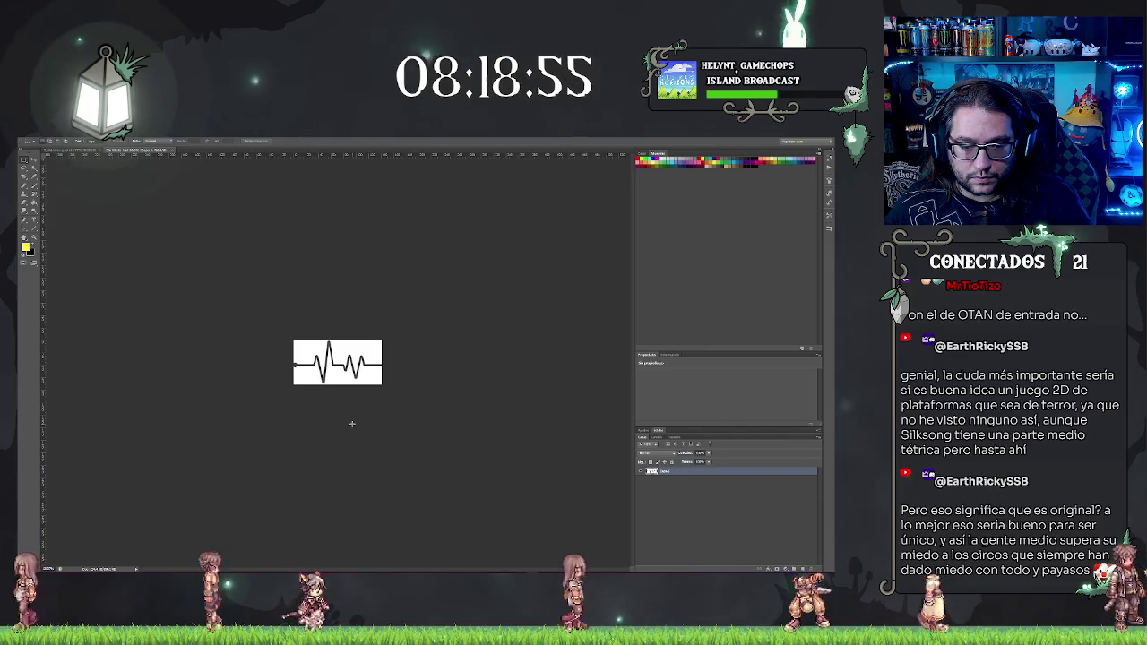
{"action": "key", "text": "ctrl+plus"}
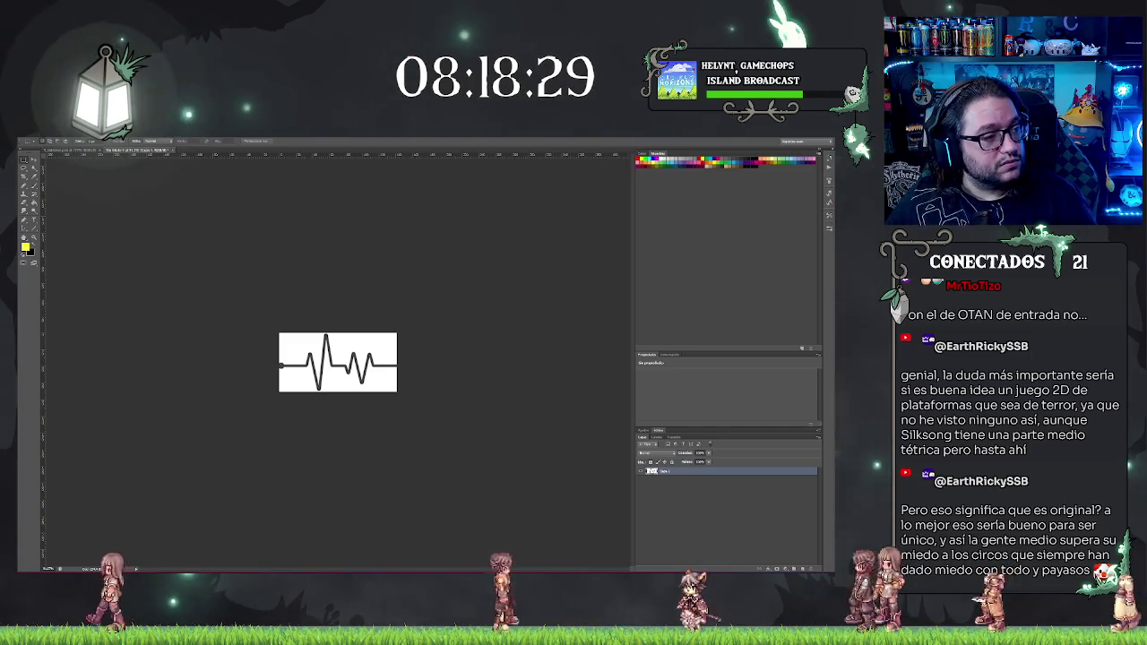
{"action": "key", "text": "alt+Tab"}
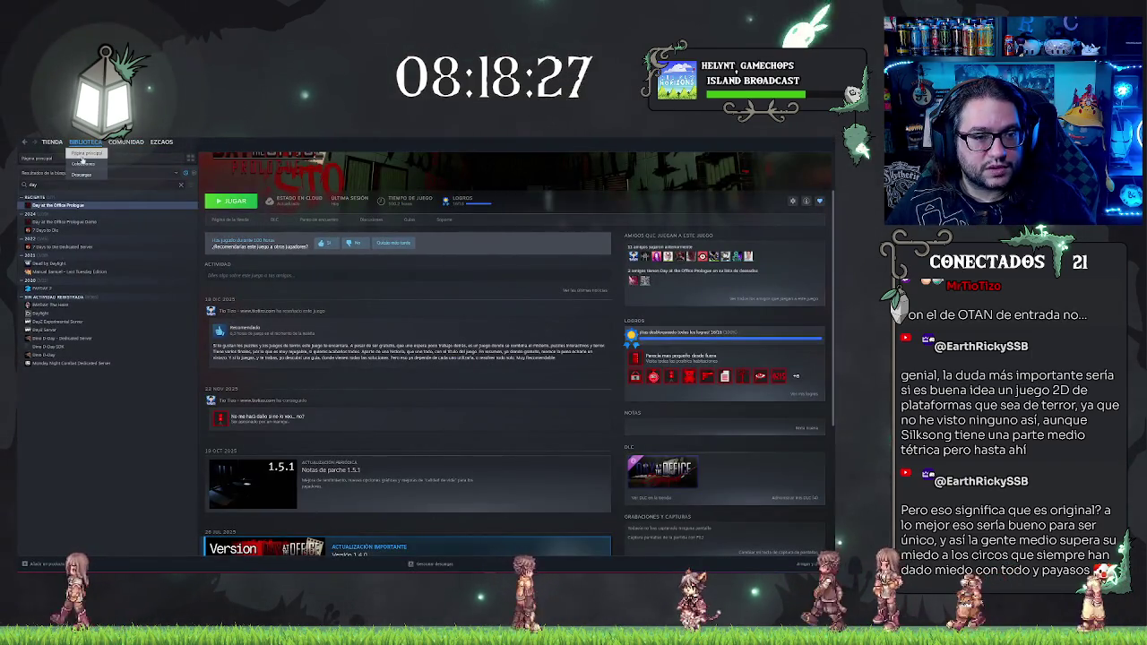
Step: Browse the Steam store and view a screenshot on The Scarlet Harvest page
{"action": "left_click", "coordinate": [52, 141]}
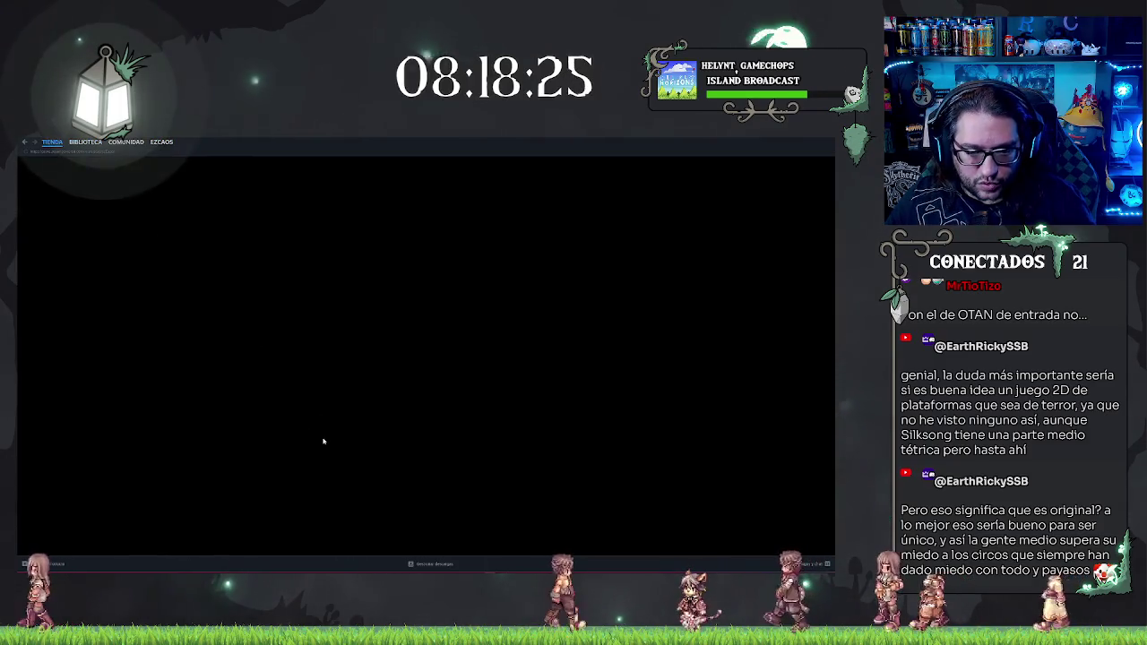
{"action": "scroll", "coordinate": [324, 442], "scroll_direction": "down", "scroll_amount": 10}
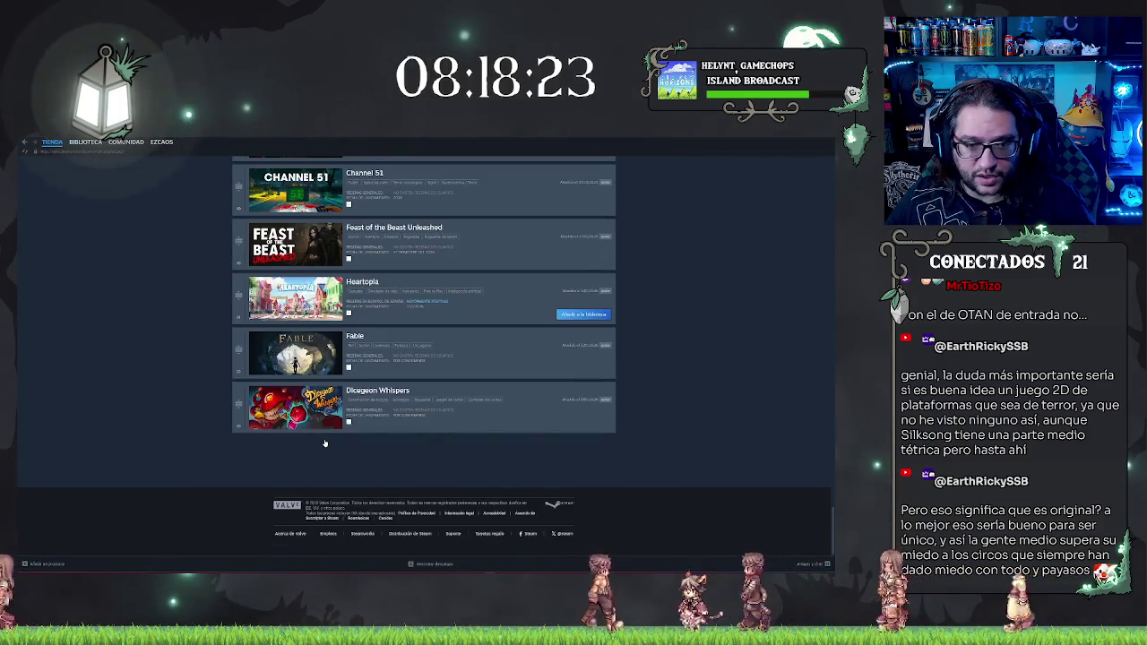
{"action": "scroll", "coordinate": [324, 443], "scroll_direction": "up", "scroll_amount": 5}
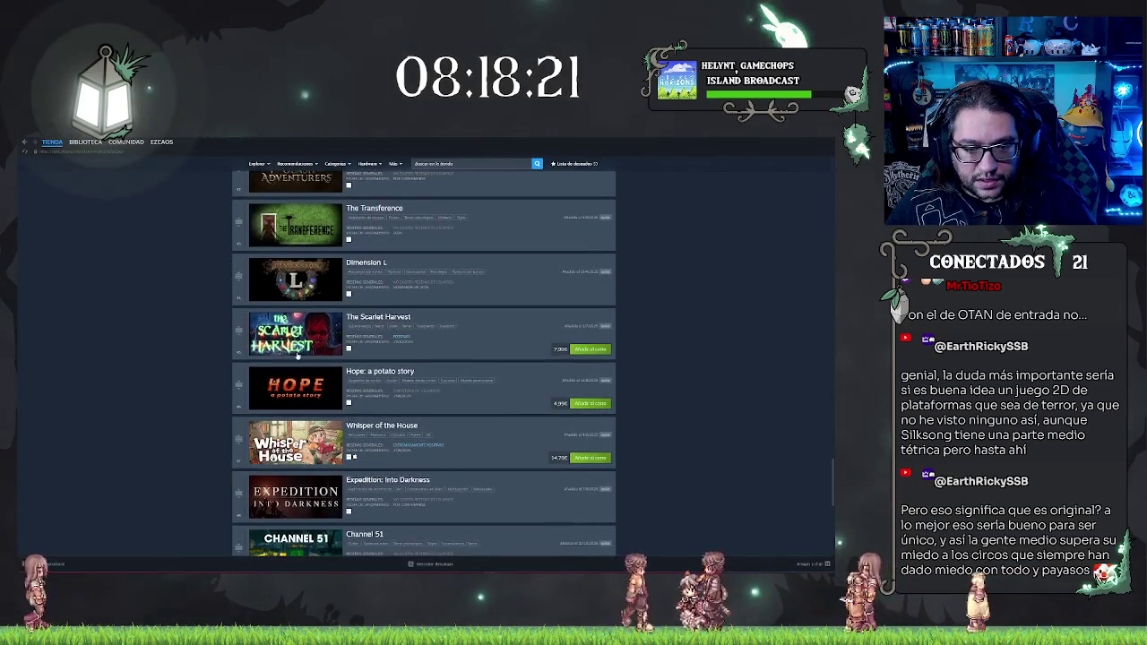
{"action": "left_click", "coordinate": [296, 334]}
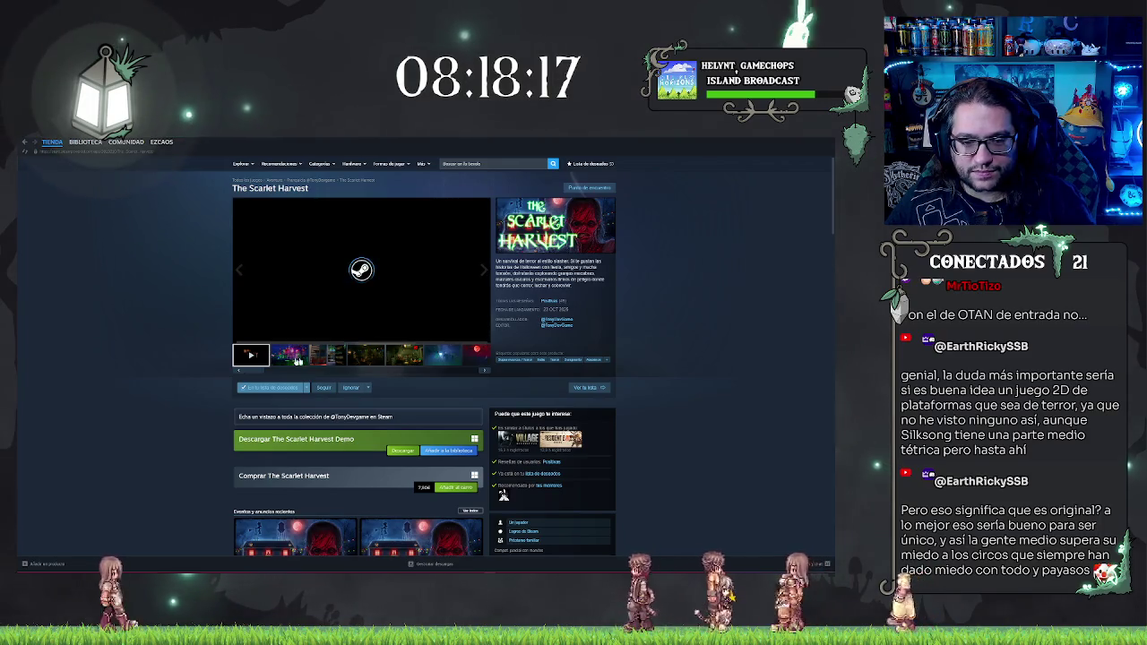
{"action": "left_click", "coordinate": [479, 337]}
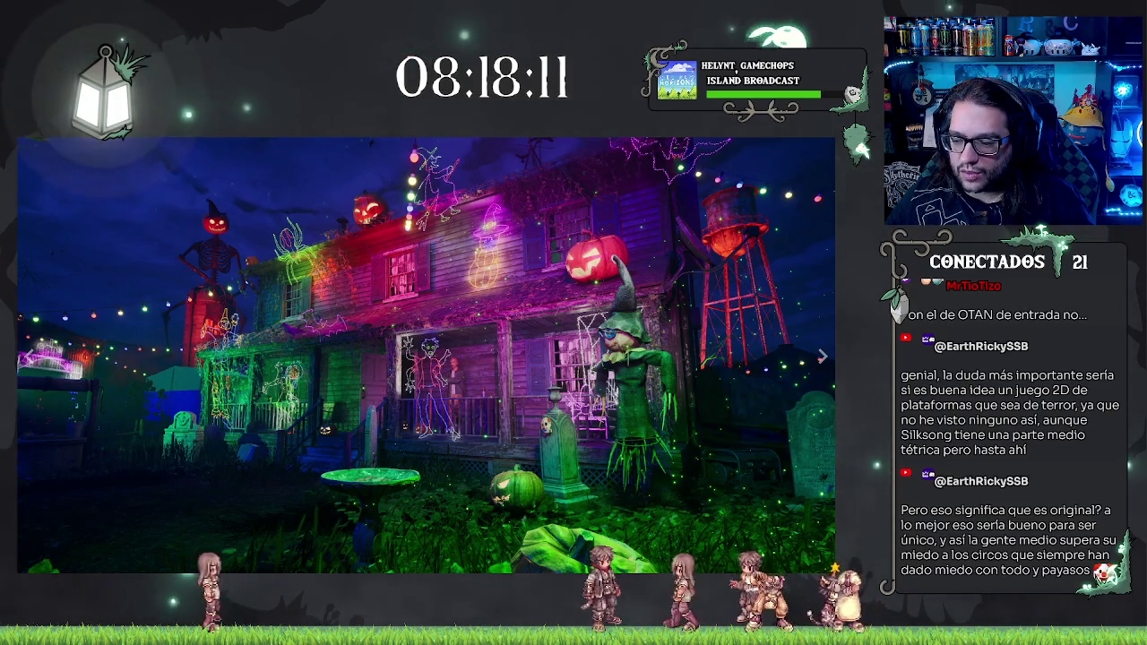
{"action": "key", "text": "Escape"}
{"action": "scroll", "coordinate": [403, 407], "scroll_direction": "down", "scroll_amount": 2}
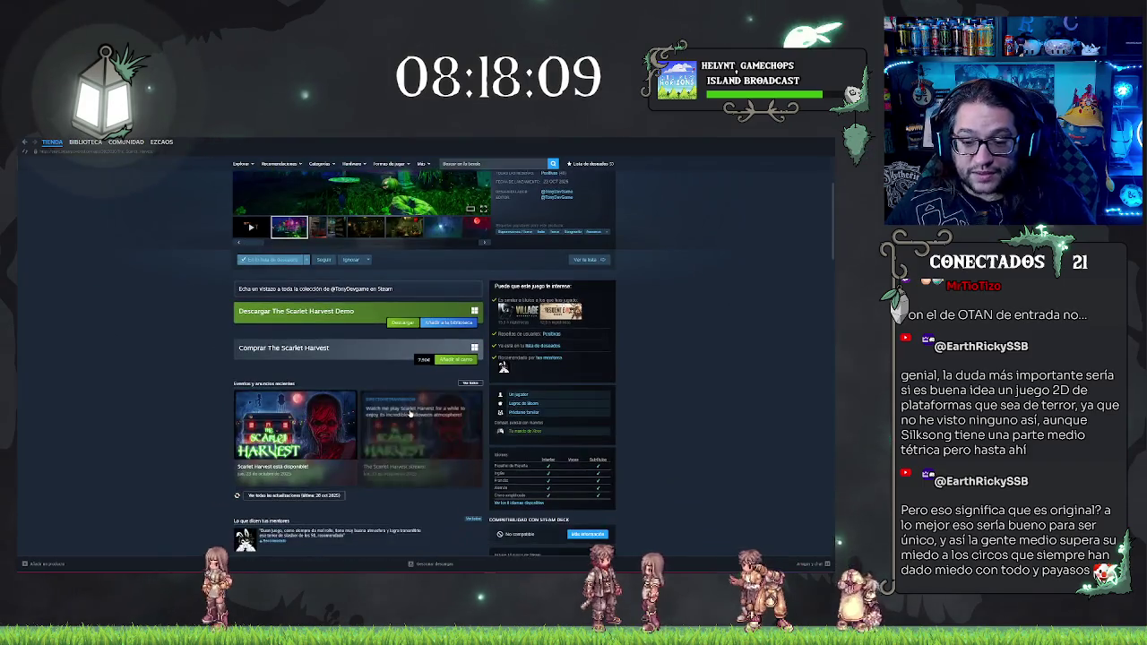
{"action": "scroll", "coordinate": [359, 403], "scroll_direction": "up", "scroll_amount": 2}
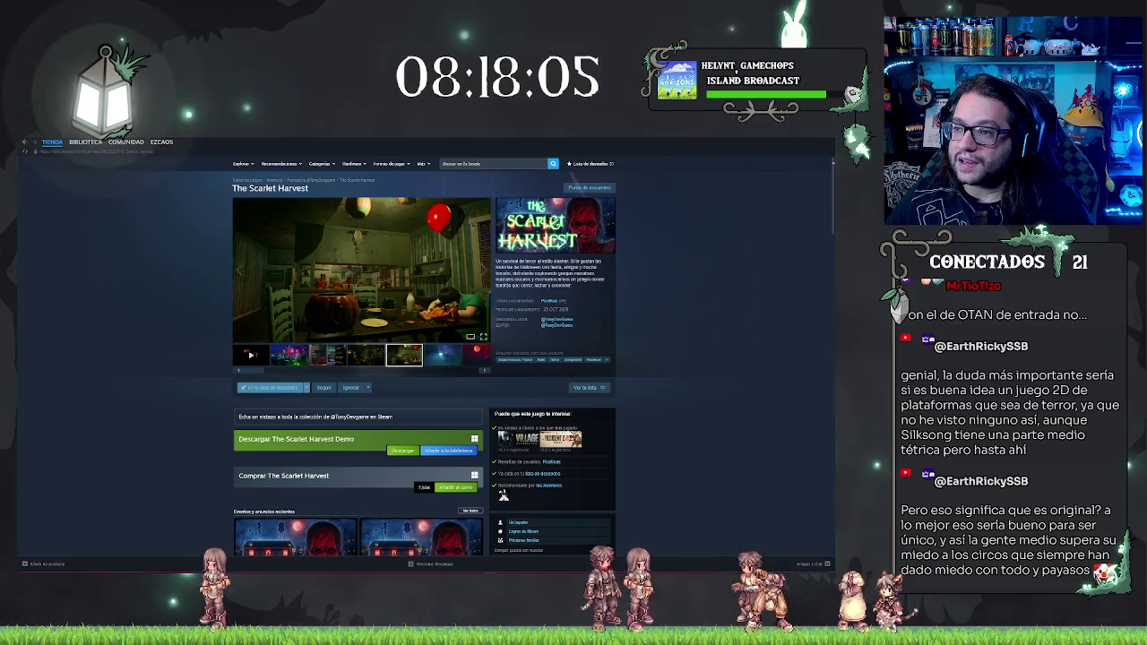
Step: Search 'castlevania', flip through the Dominus Collection screenshots, then return to Photoshop
{"action": "type", "text": "c"}
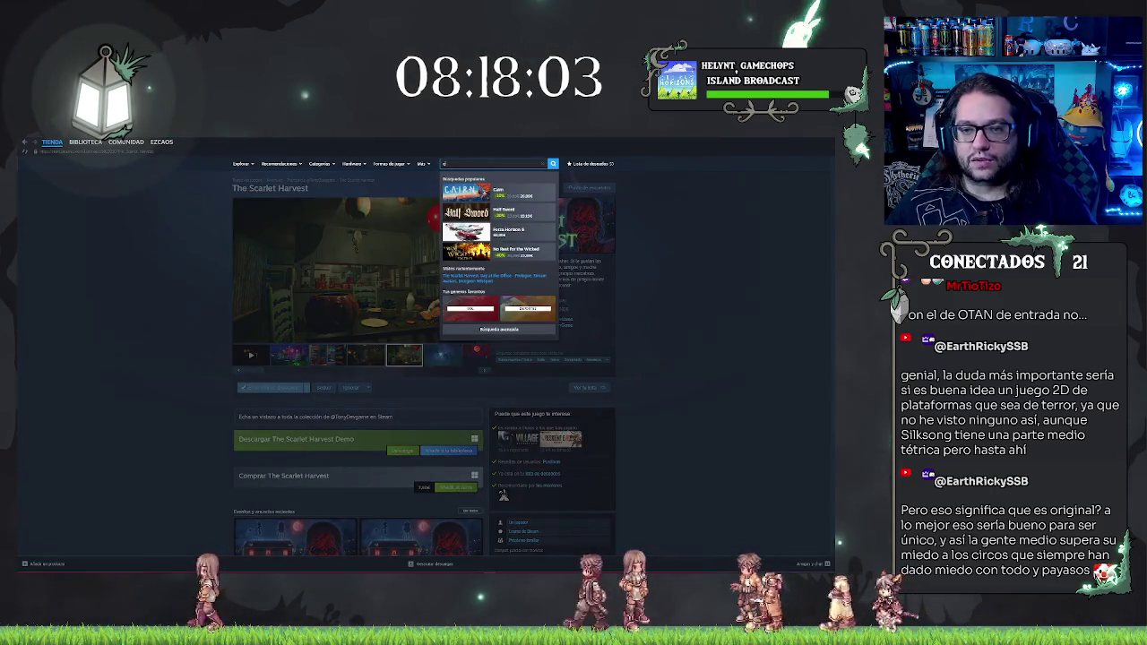
{"action": "type", "text": "astlevania"}
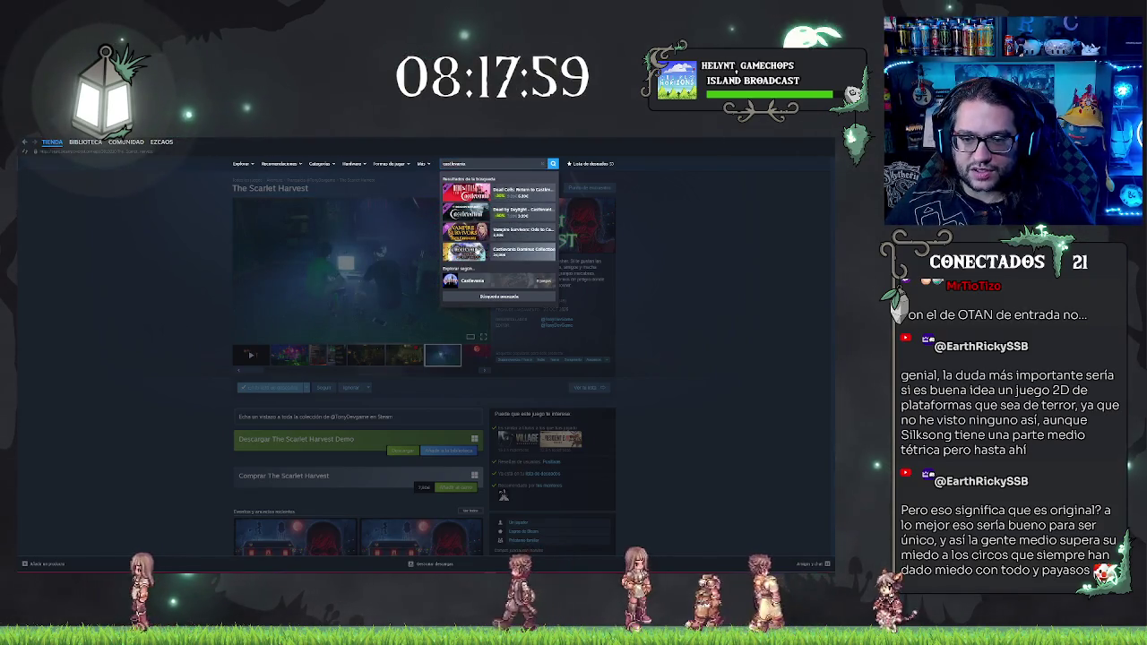
{"action": "left_click", "coordinate": [501, 250]}
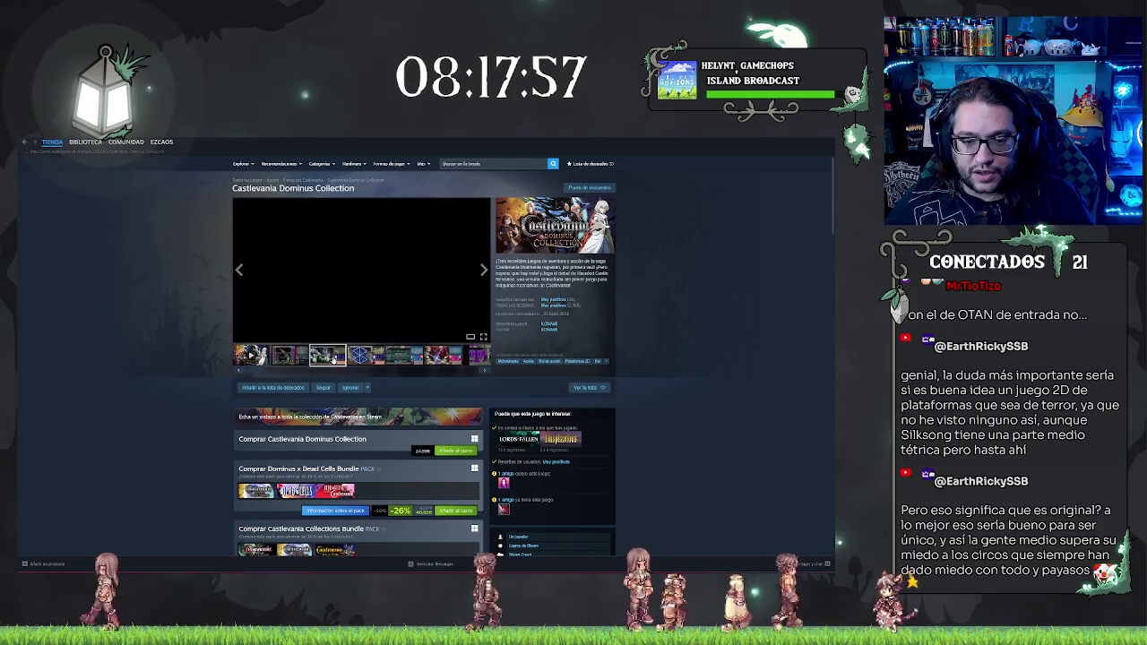
{"action": "left_click", "coordinate": [318, 269]}
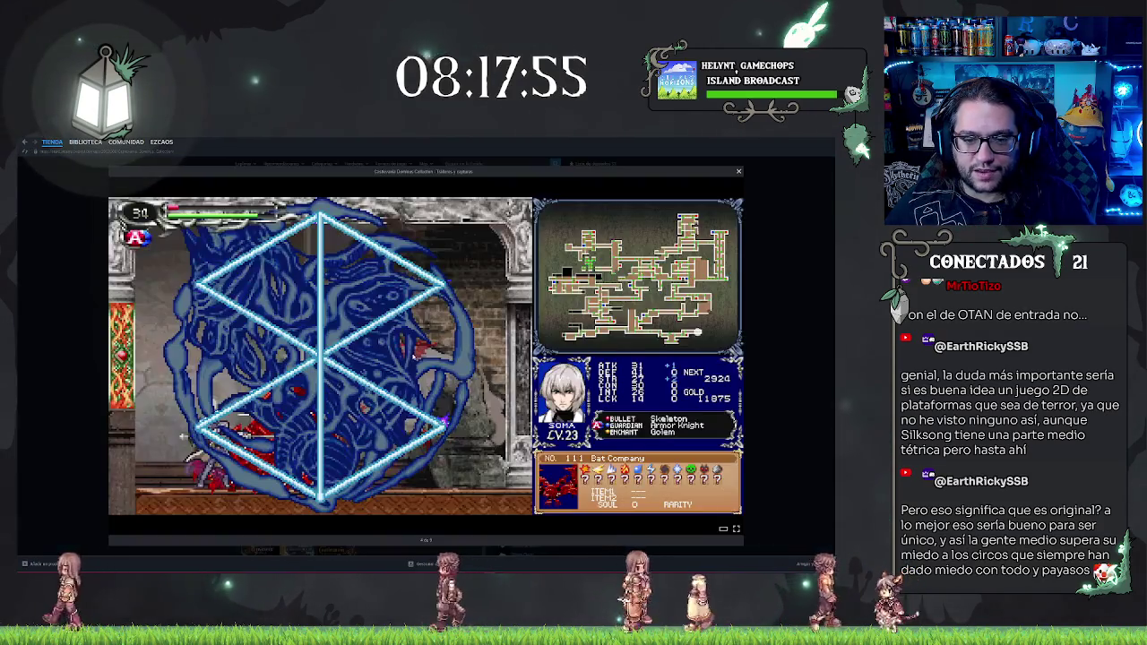
{"action": "left_click", "coordinate": [764, 355]}
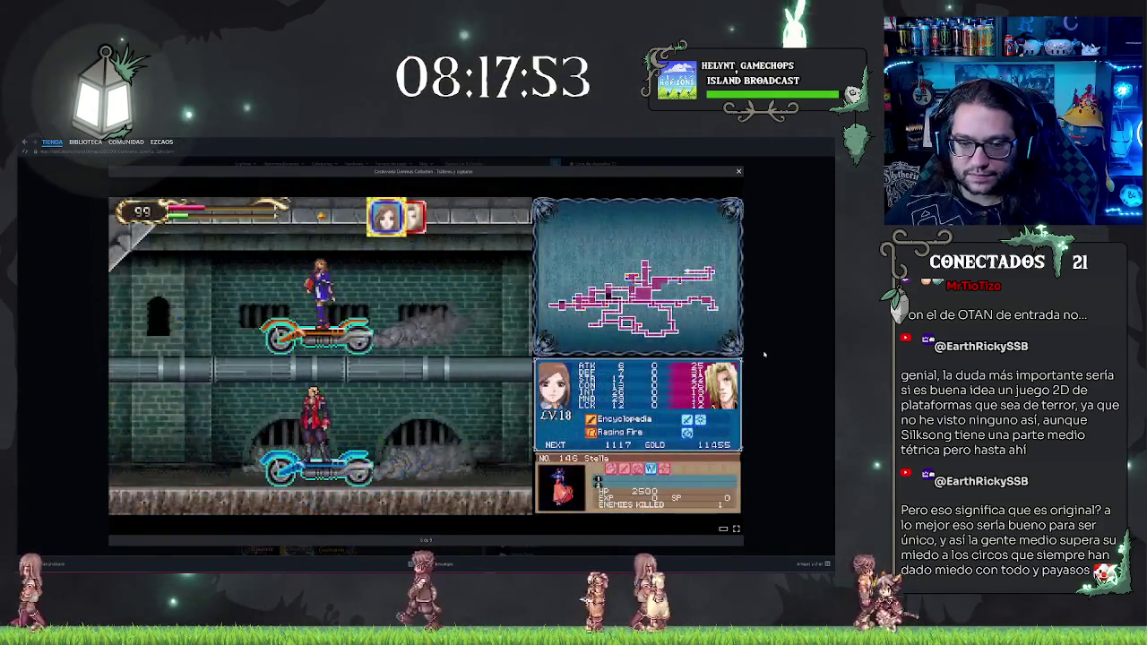
{"action": "left_click", "coordinate": [764, 355]}
{"action": "left_click", "coordinate": [765, 355]}
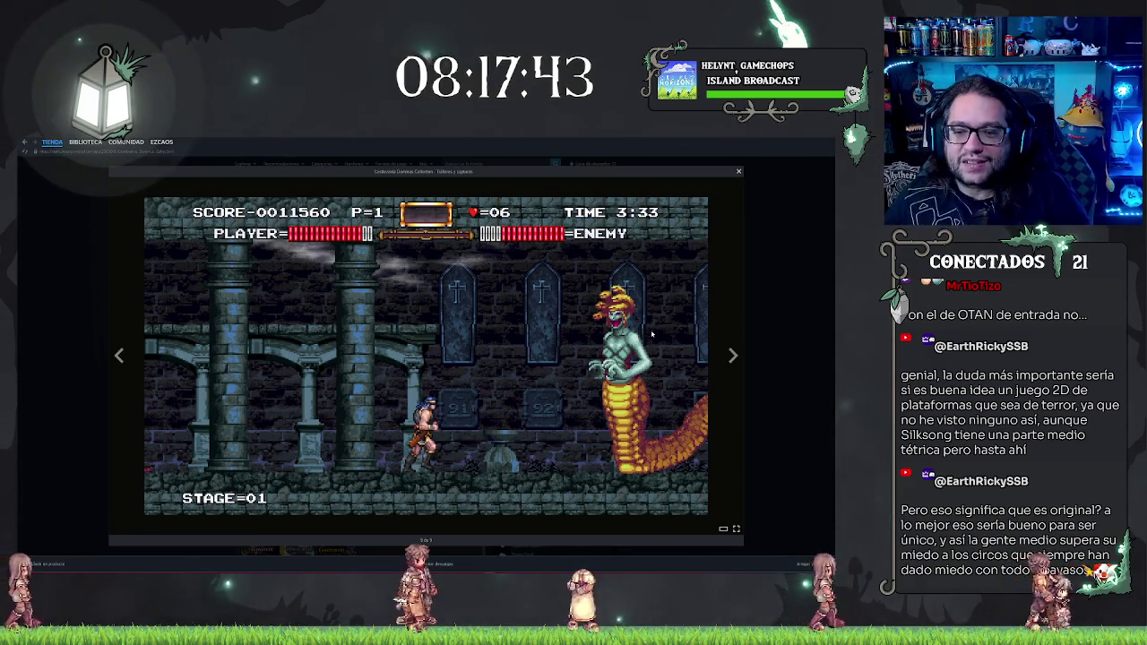
{"action": "left_click", "coordinate": [739, 172]}
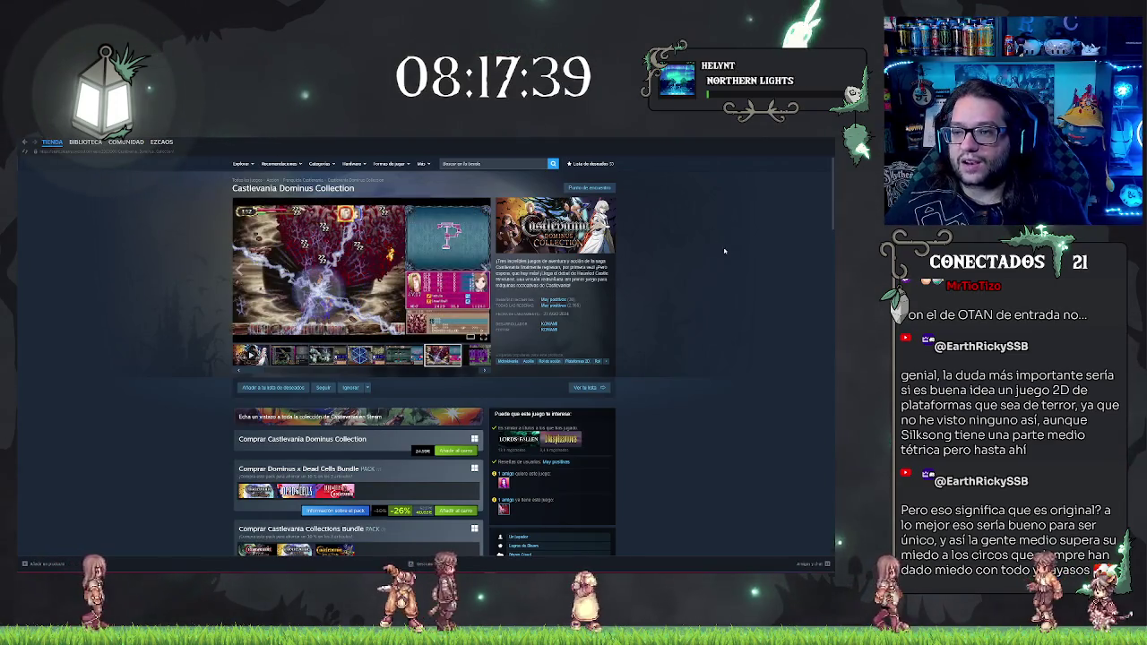
{"action": "key", "text": "alt+Tab"}
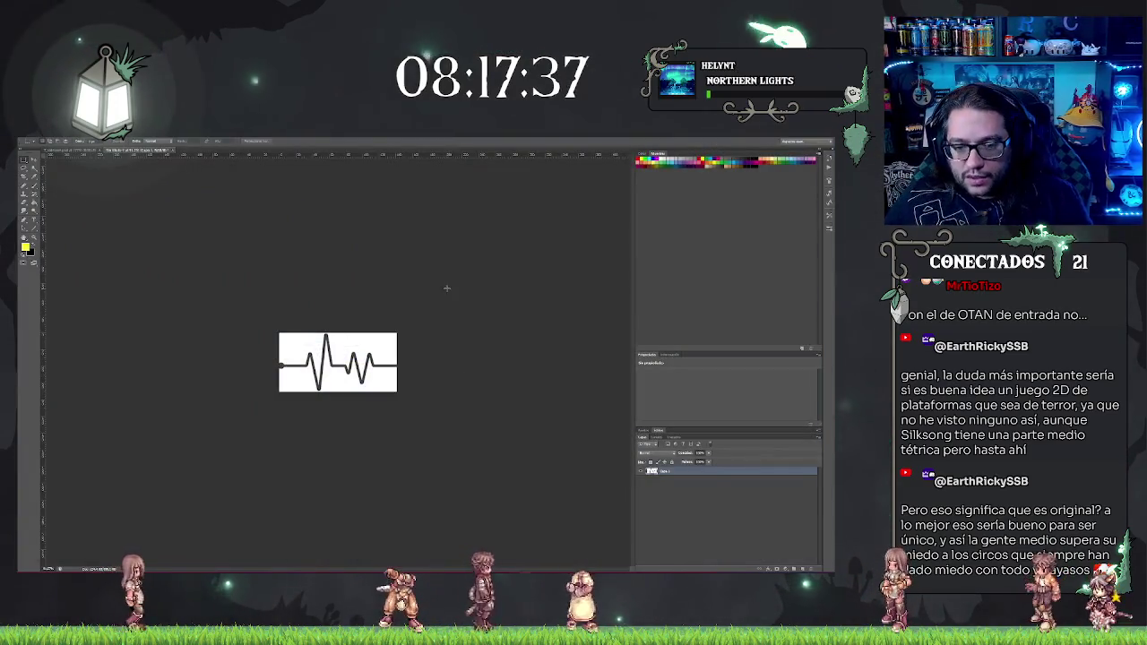
Step: Deselect the layer and take a screen snip of the heartbeat image on the canvas
{"action": "left_click", "coordinate": [665, 539]}
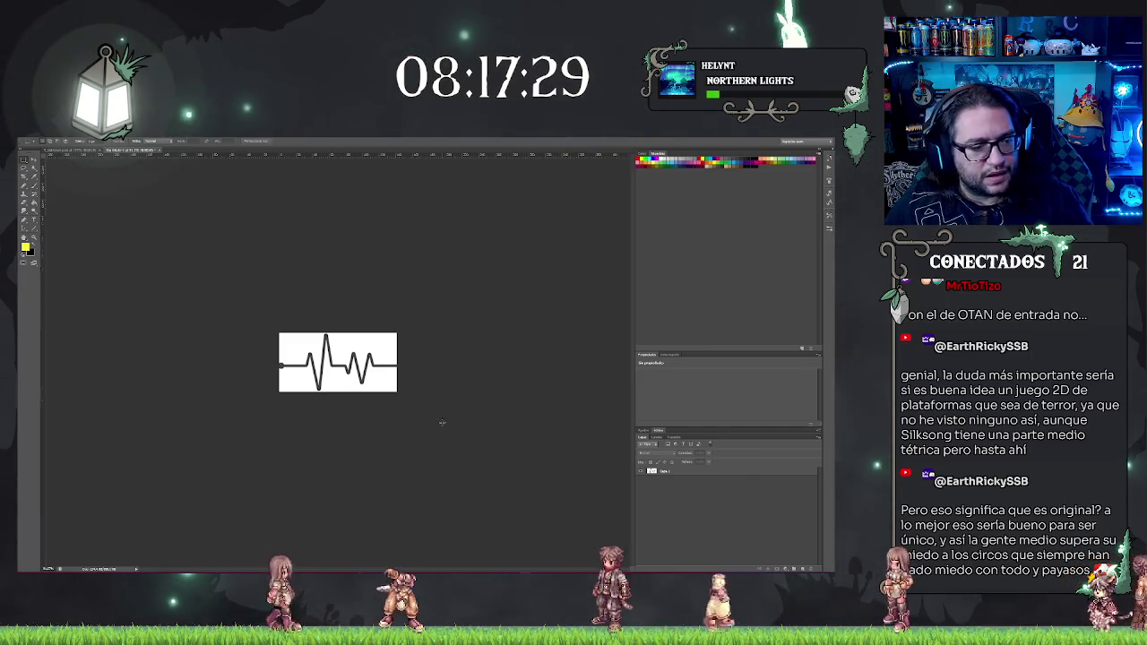
{"action": "key", "text": "super+shift+s"}
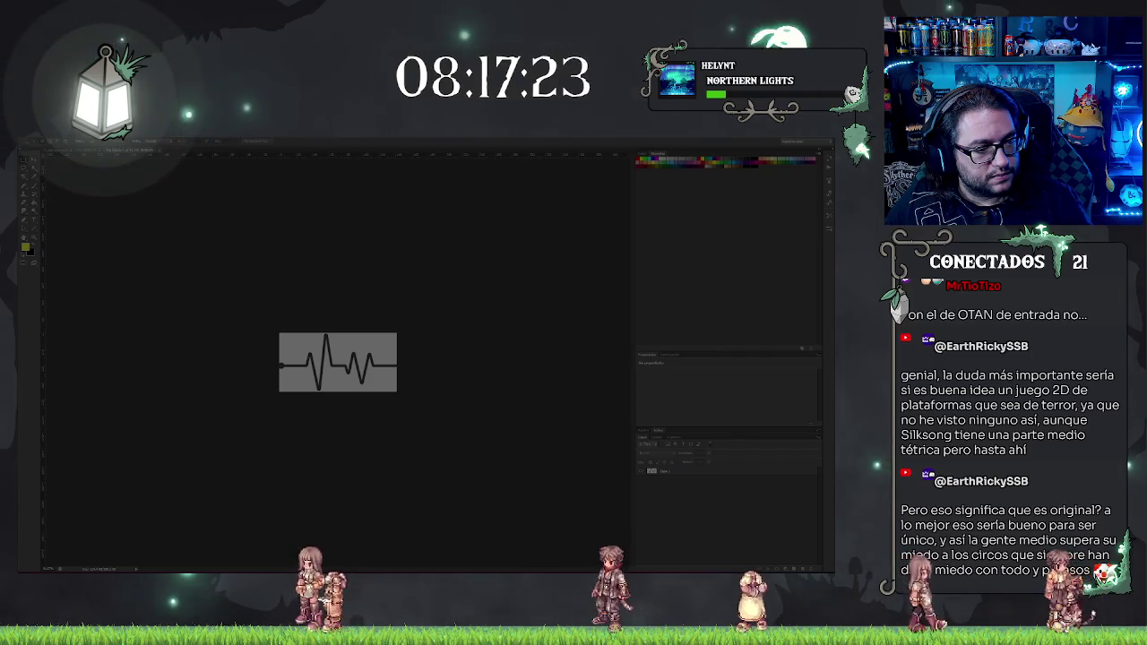
{"action": "key", "text": "Escape"}
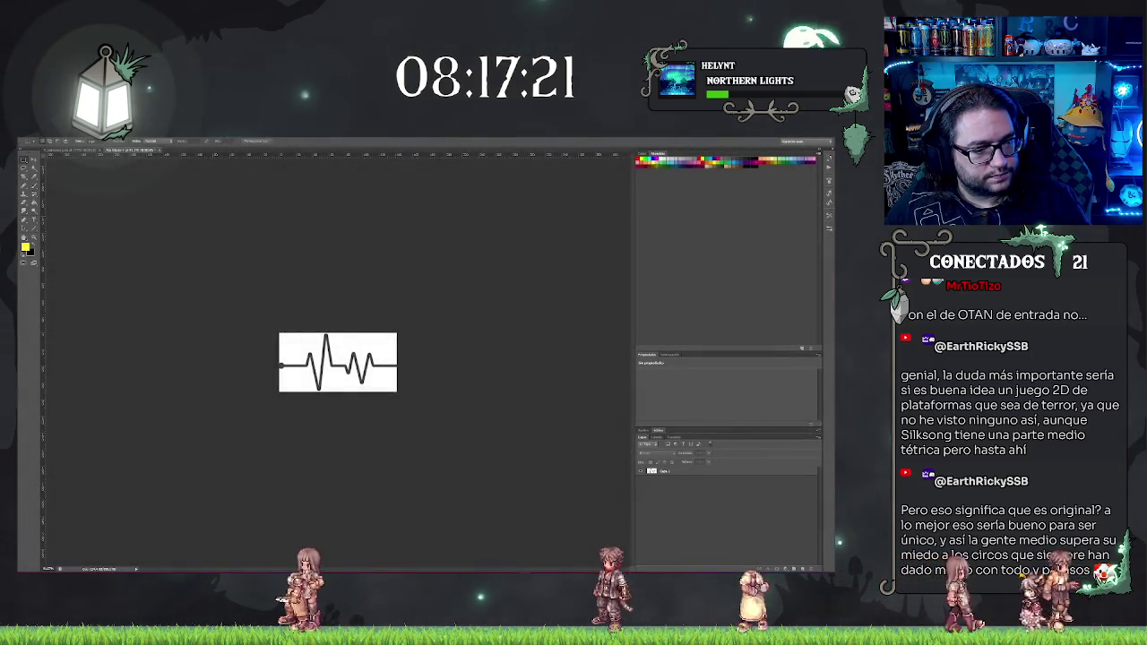
{"action": "key", "text": "super+shift+s"}
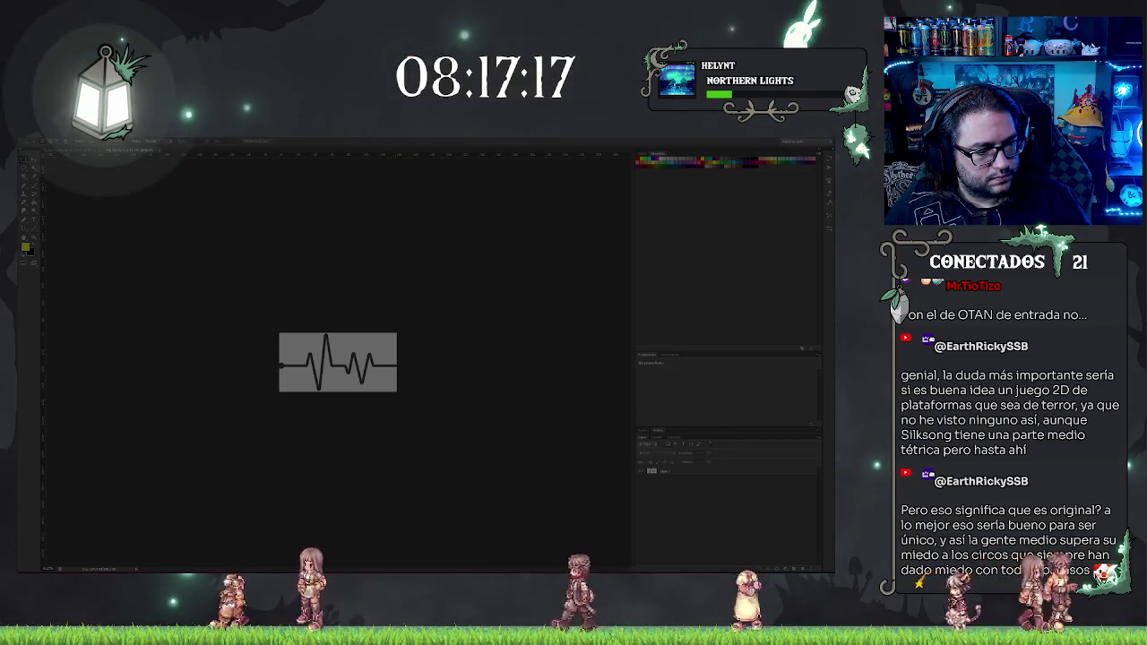
{"action": "left_click_drag", "start_coordinate": [279, 333], "coordinate": [398, 392]}
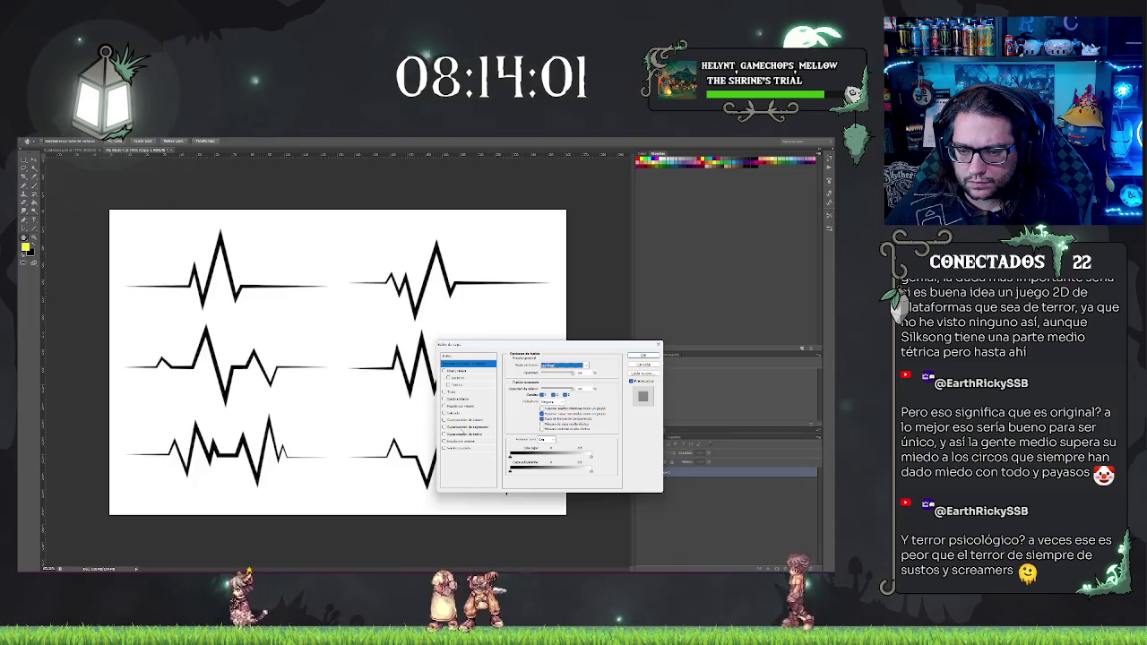
Step: Try blending modes in the Layer Style dialog, then confirm and close it
{"action": "left_click", "coordinate": [575, 367]}
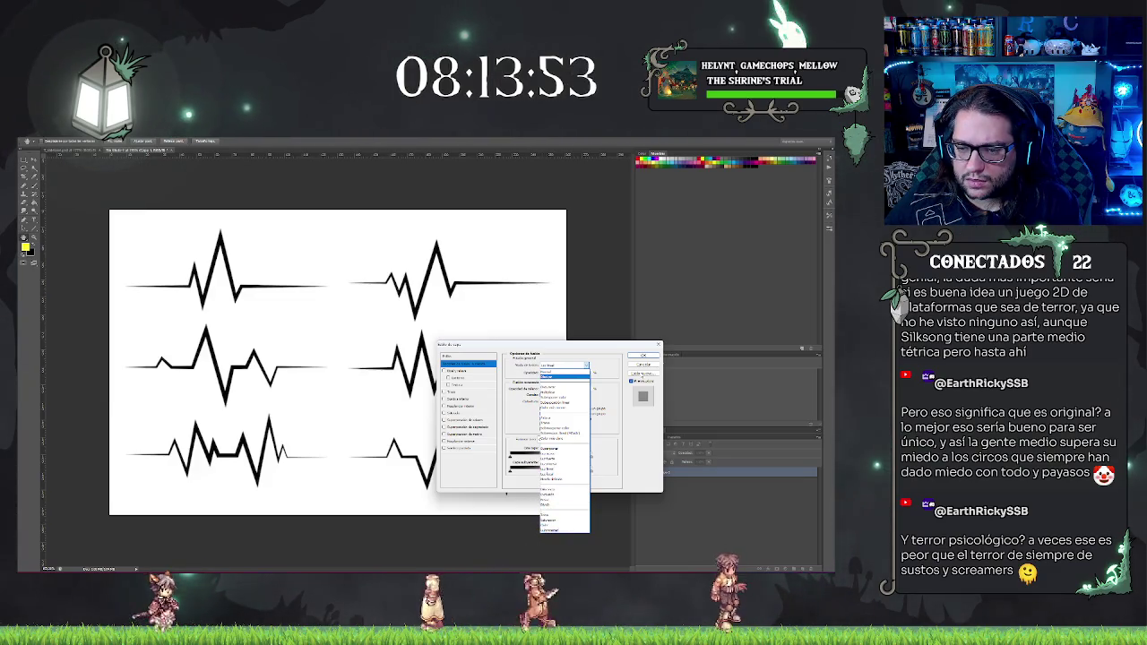
{"action": "left_click", "coordinate": [557, 532]}
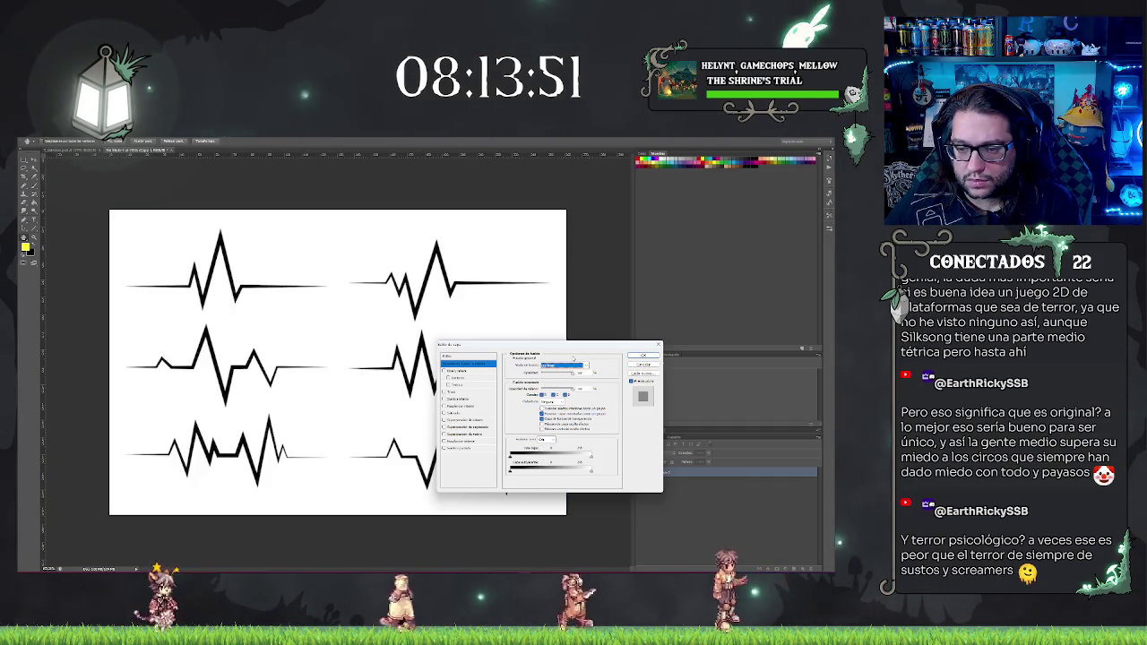
{"action": "left_click", "coordinate": [563, 368]}
{"action": "left_click", "coordinate": [563, 371]}
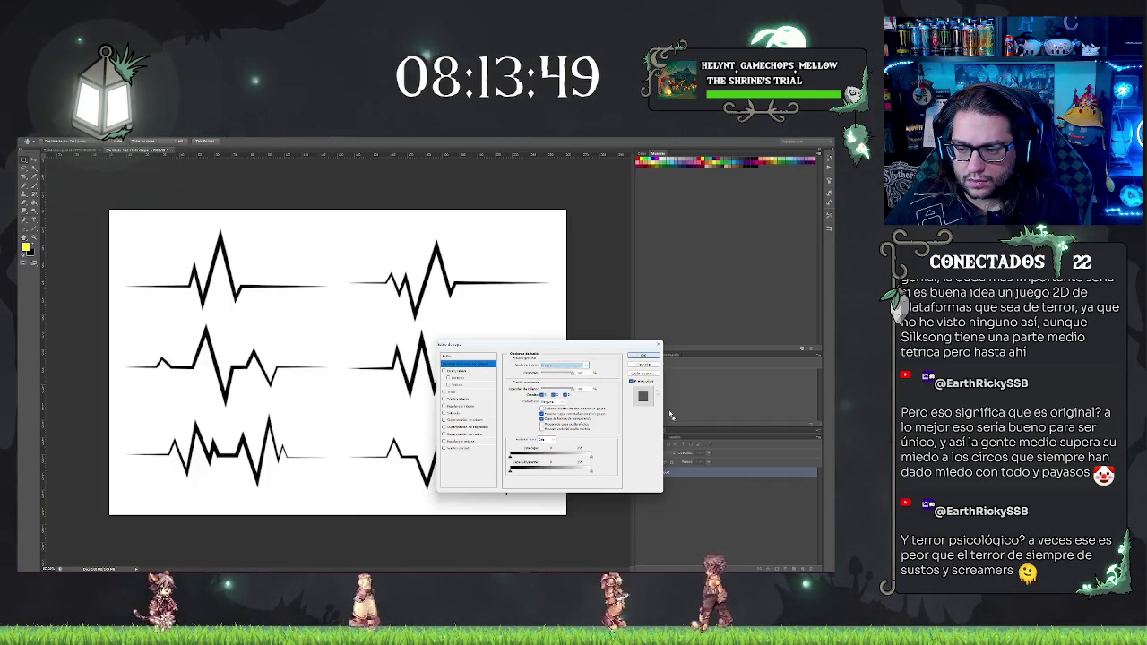
{"action": "key", "text": "Return"}
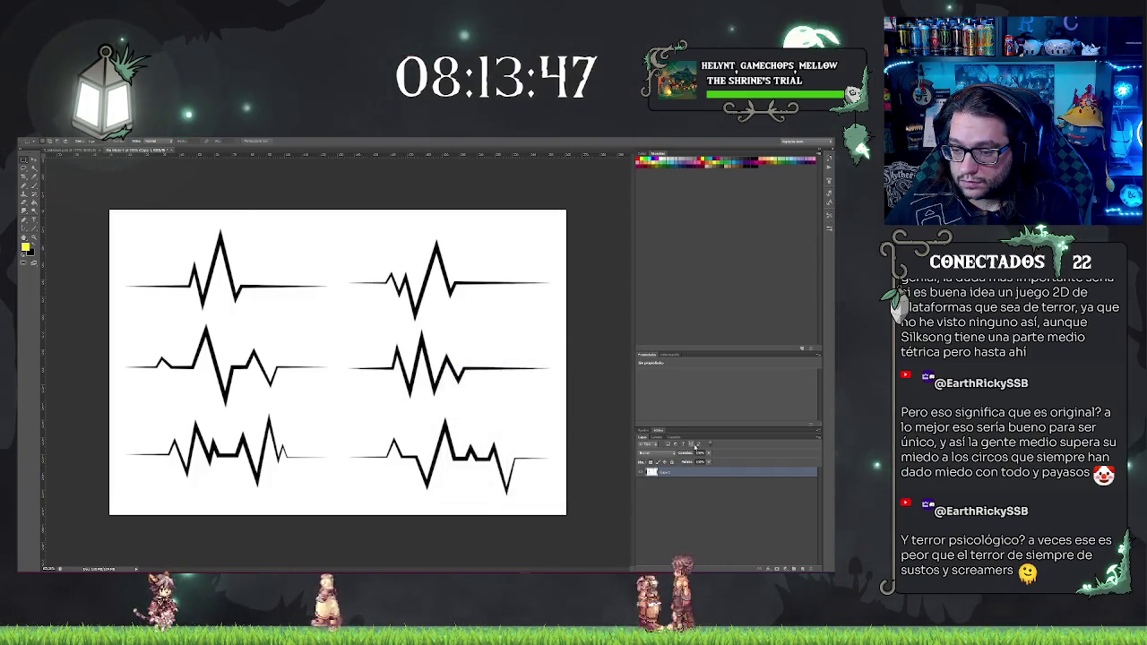
Step: Check the Channels panel, return to Layers, and reselect Capa 1 keeping Normal blending
{"action": "left_click", "coordinate": [667, 446]}
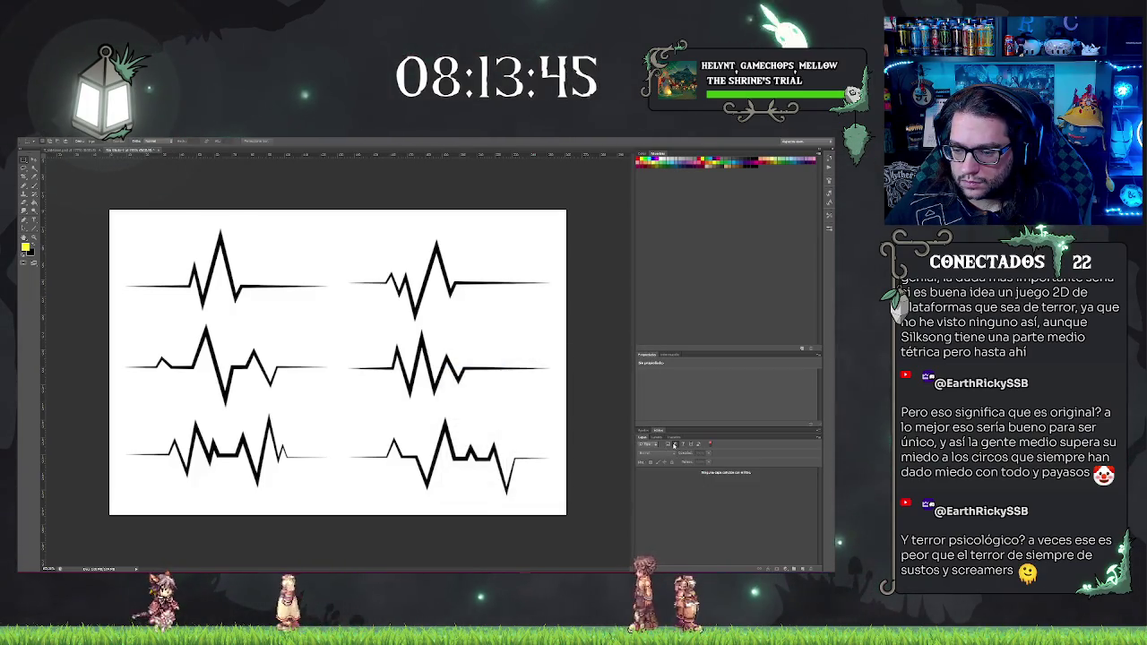
{"action": "left_click", "coordinate": [657, 437]}
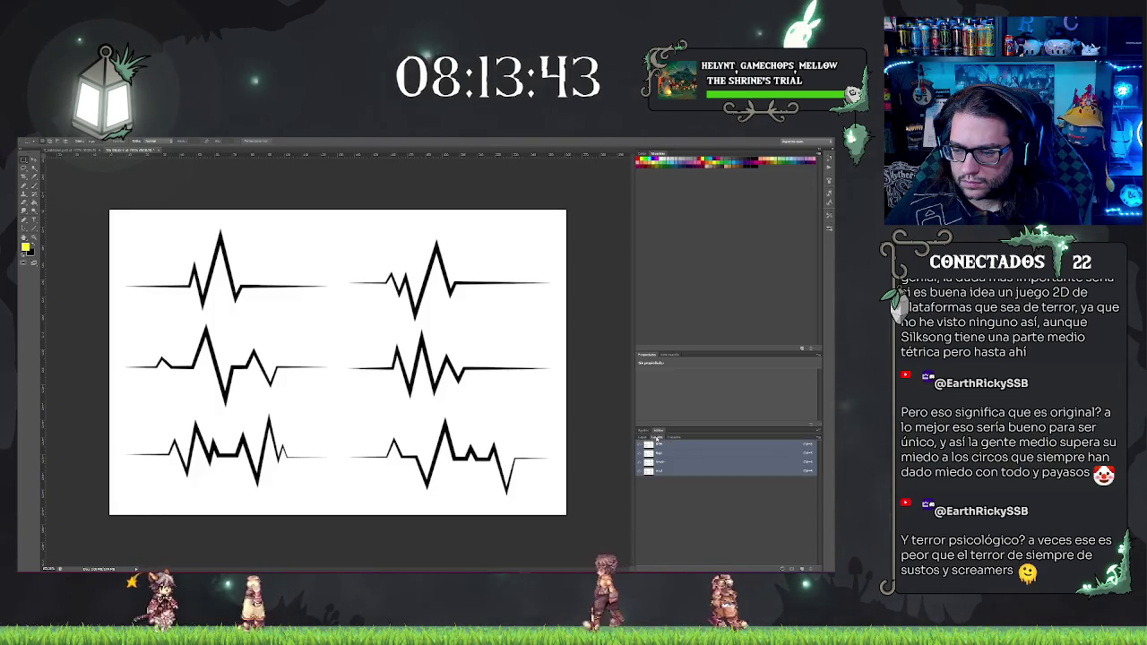
{"action": "left_click", "coordinate": [643, 438]}
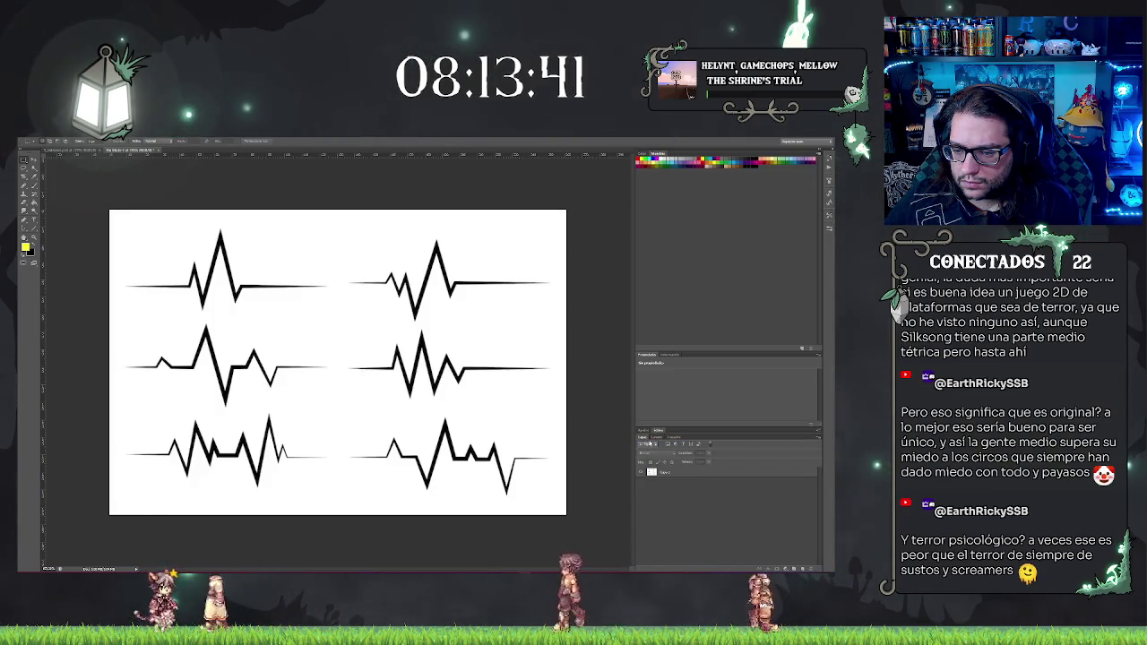
{"action": "left_click", "coordinate": [660, 473]}
{"action": "left_click", "coordinate": [653, 454]}
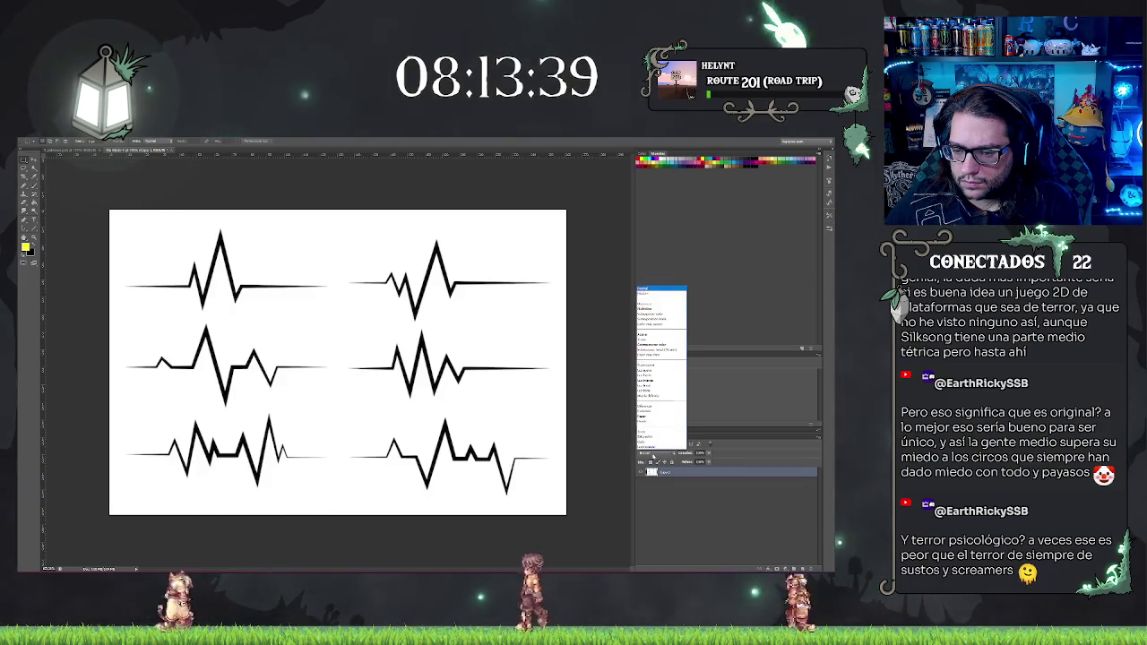
{"action": "left_click", "coordinate": [654, 454]}
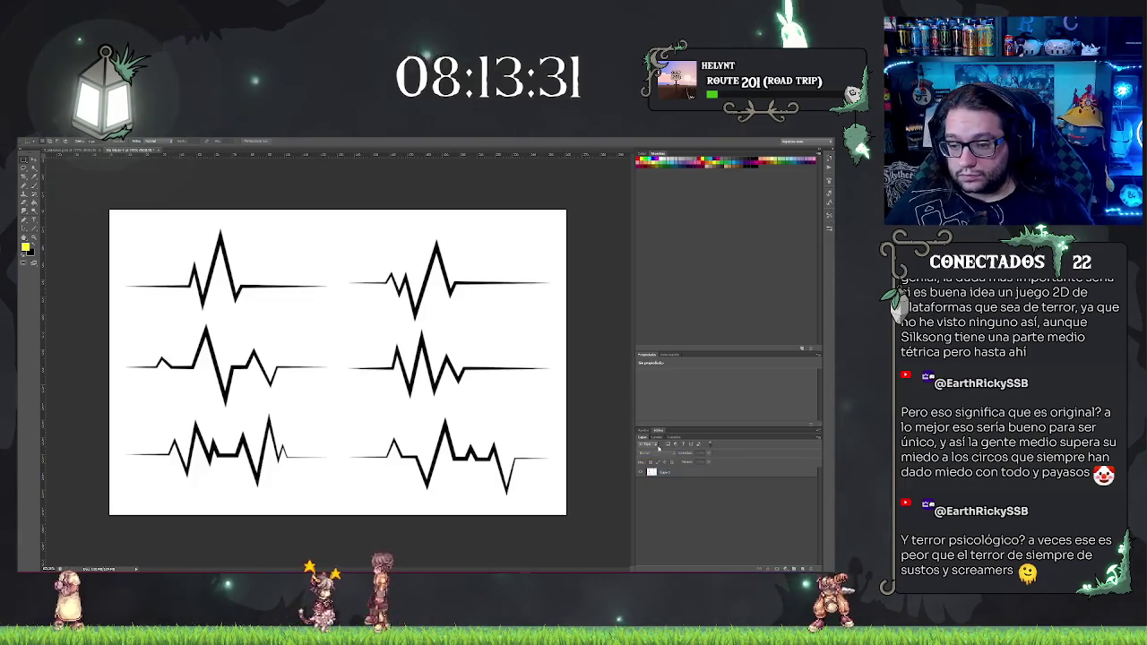
{"action": "left_click", "coordinate": [668, 445]}
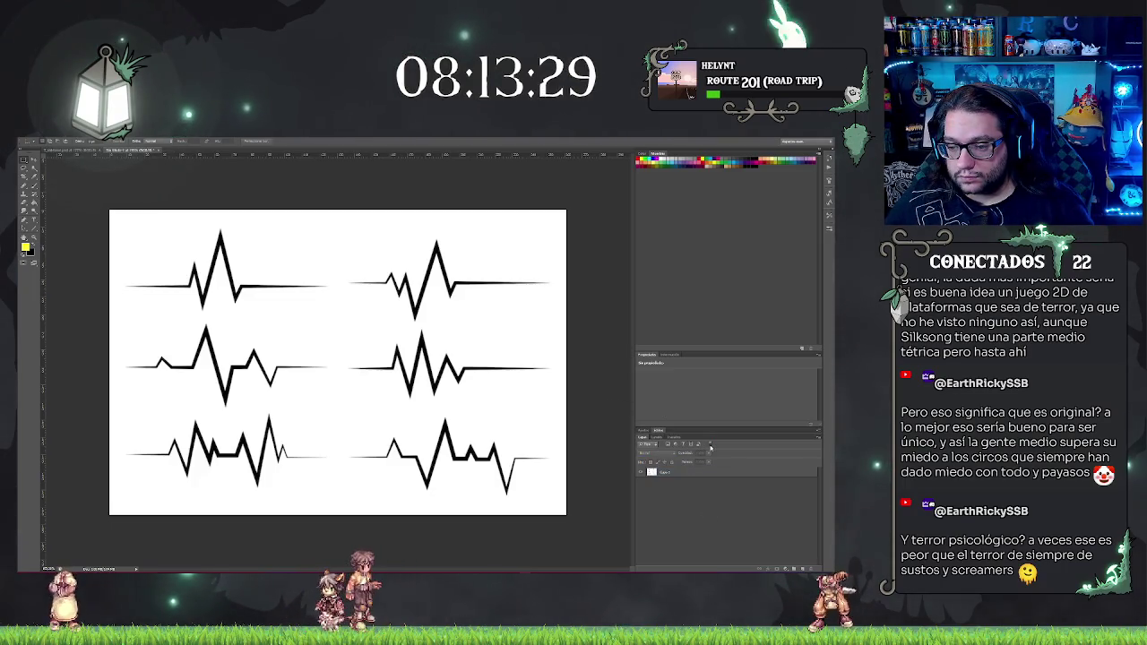
{"action": "left_click", "coordinate": [674, 472]}
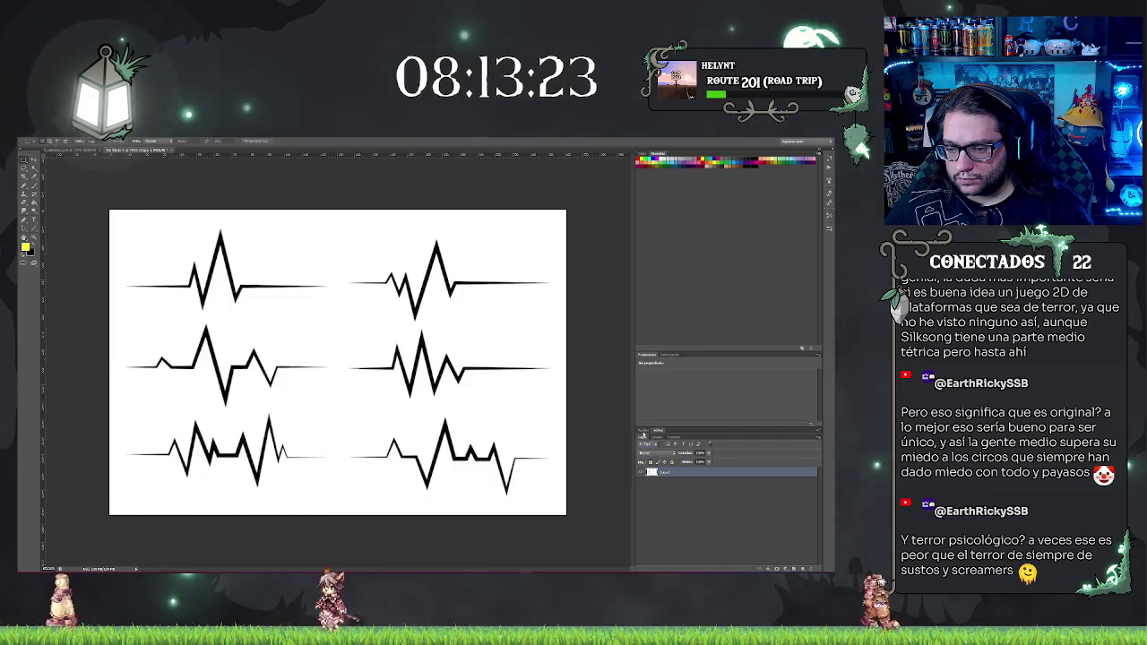
Step: Add an Invertir 1 Invert adjustment layer, then select the bottom heartbeat layer
{"action": "left_click", "coordinate": [655, 444]}
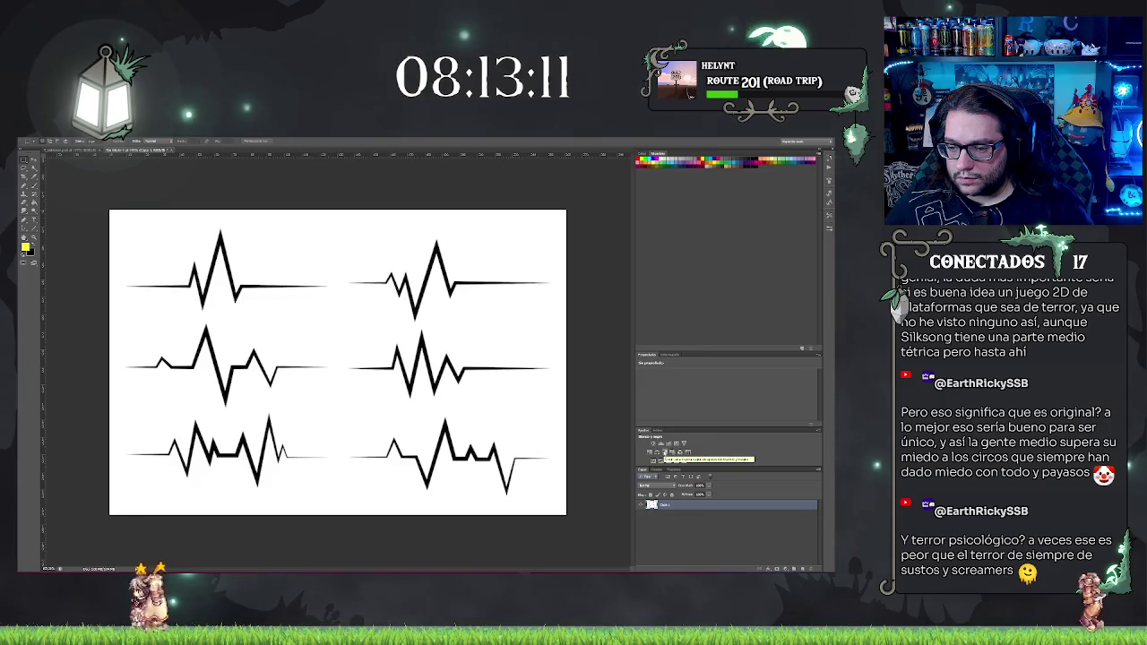
{"action": "left_click", "coordinate": [651, 459]}
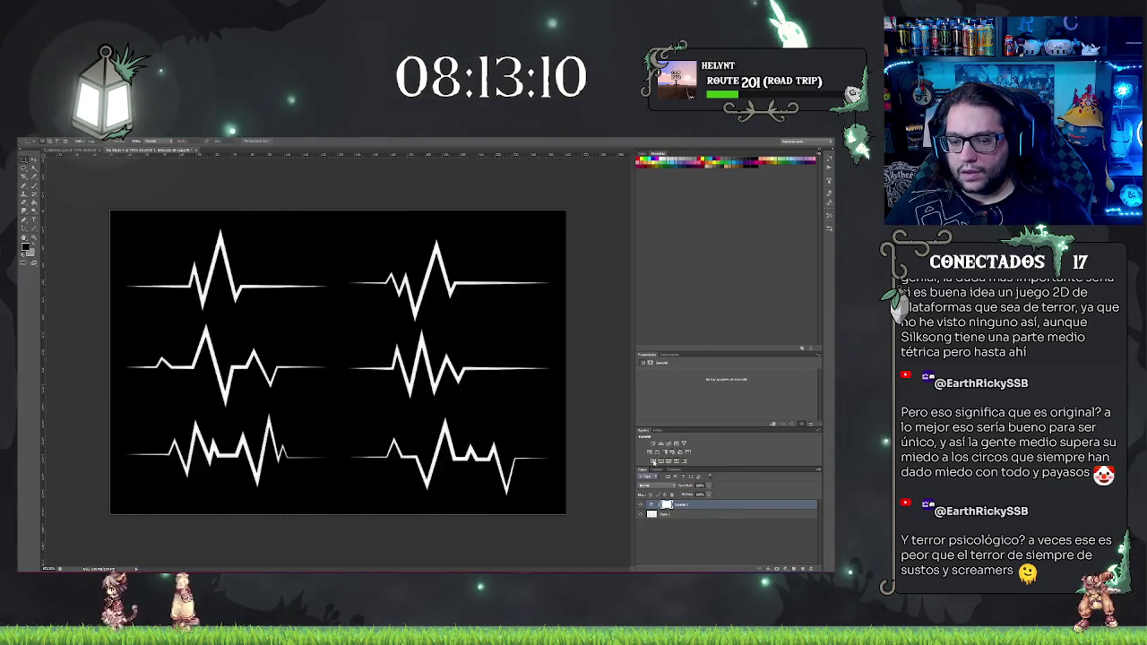
{"action": "left_click", "coordinate": [724, 539]}
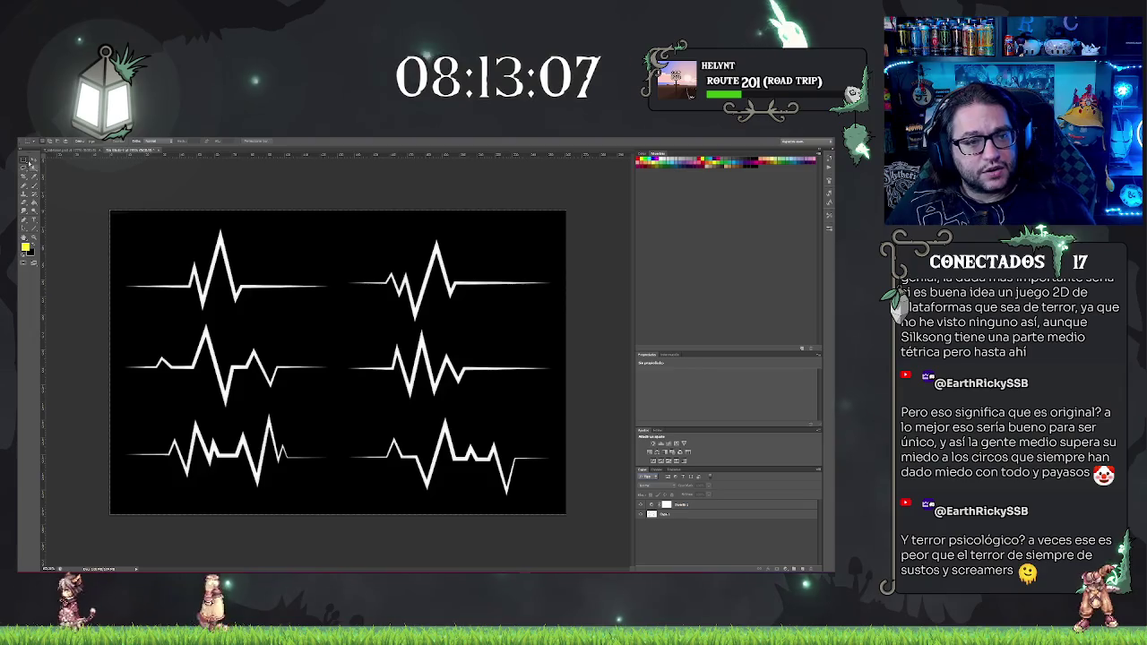
{"action": "left_click", "coordinate": [715, 513]}
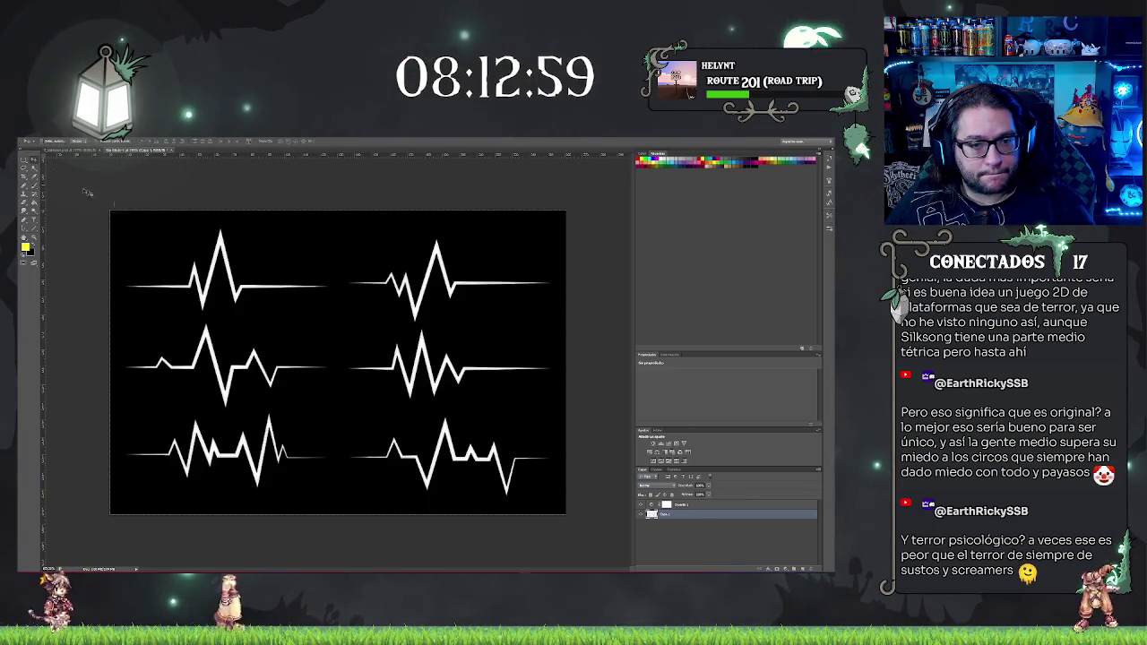
Step: Shift the heartbeat artwork up-left and select everything except the top-left heartbeat
{"action": "left_click_drag", "start_coordinate": [318, 355], "coordinate": [297, 341]}
{"action": "left_click", "coordinate": [683, 539]}
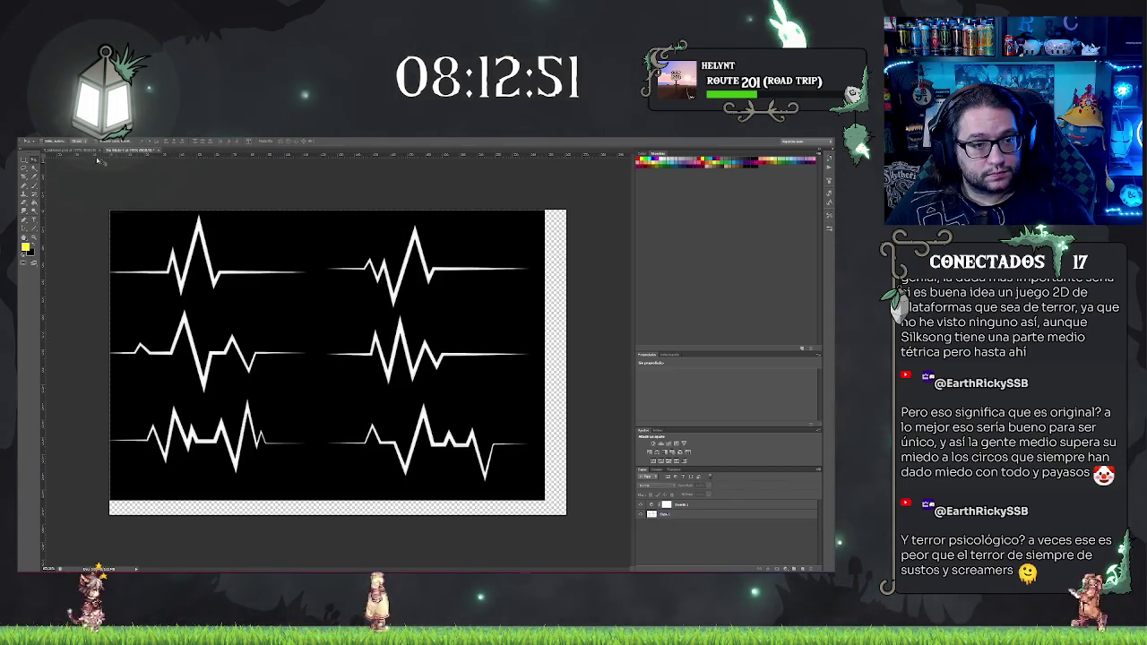
{"action": "key", "text": "m"}
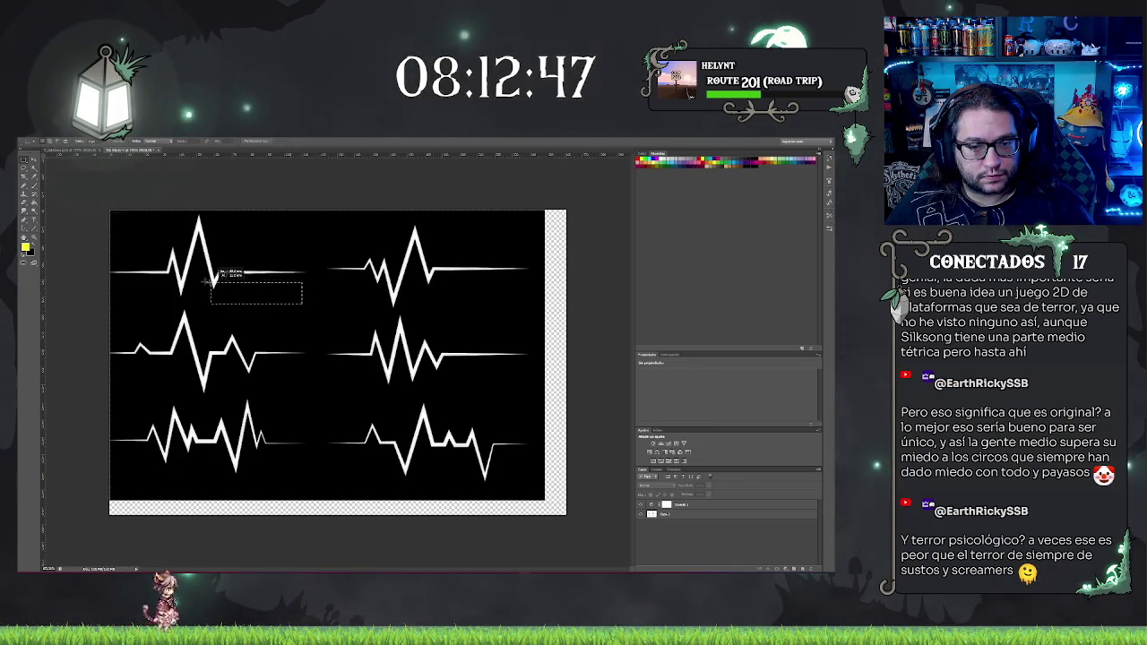
{"action": "mouse_move", "coordinate": [117, 241]}
{"action": "left_mouse_down"}
{"action": "mouse_move", "coordinate": [88, 212]}
{"action": "mouse_move", "coordinate": [65, 209]}
{"action": "left_mouse_up"}
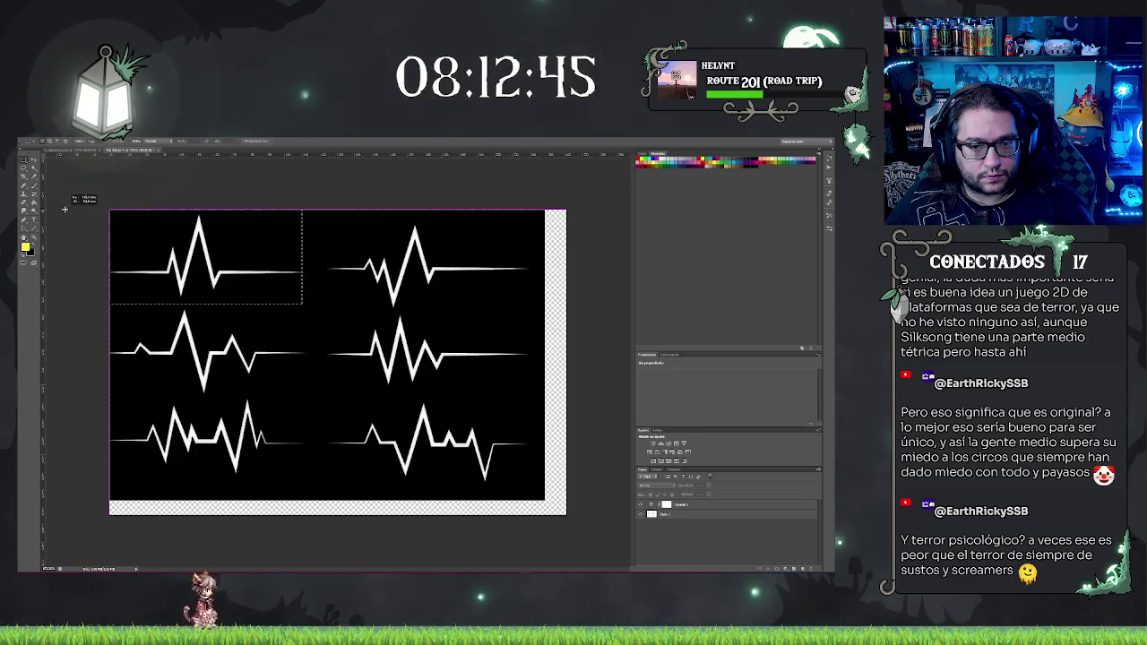
{"action": "right_click", "coordinate": [225, 263]}
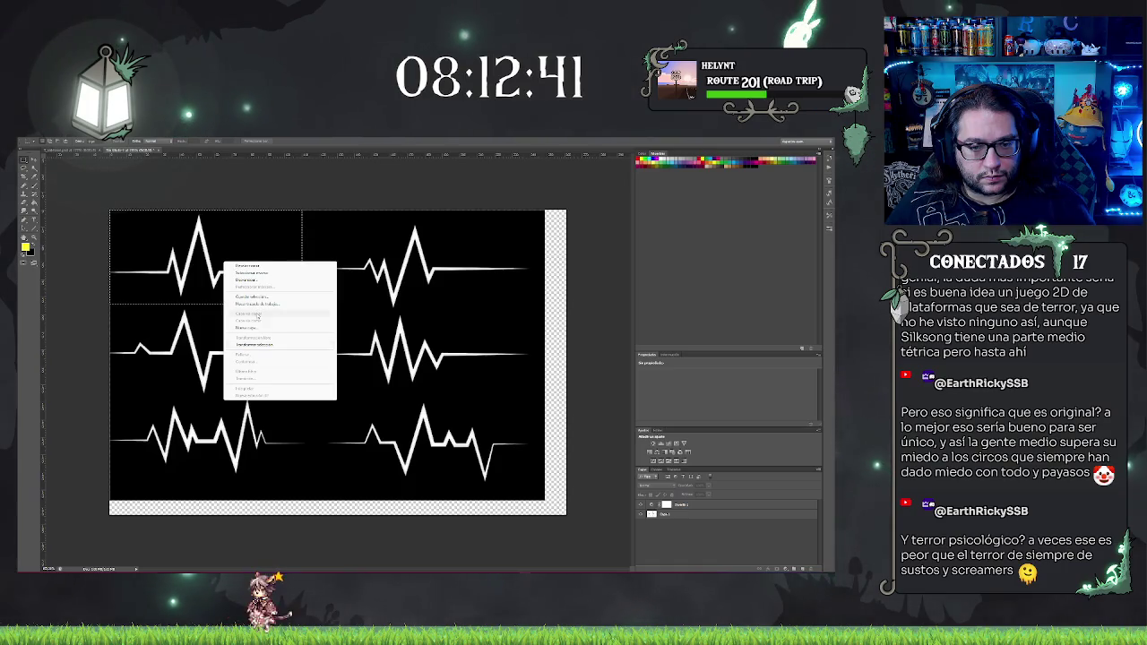
{"action": "left_click", "coordinate": [261, 274]}
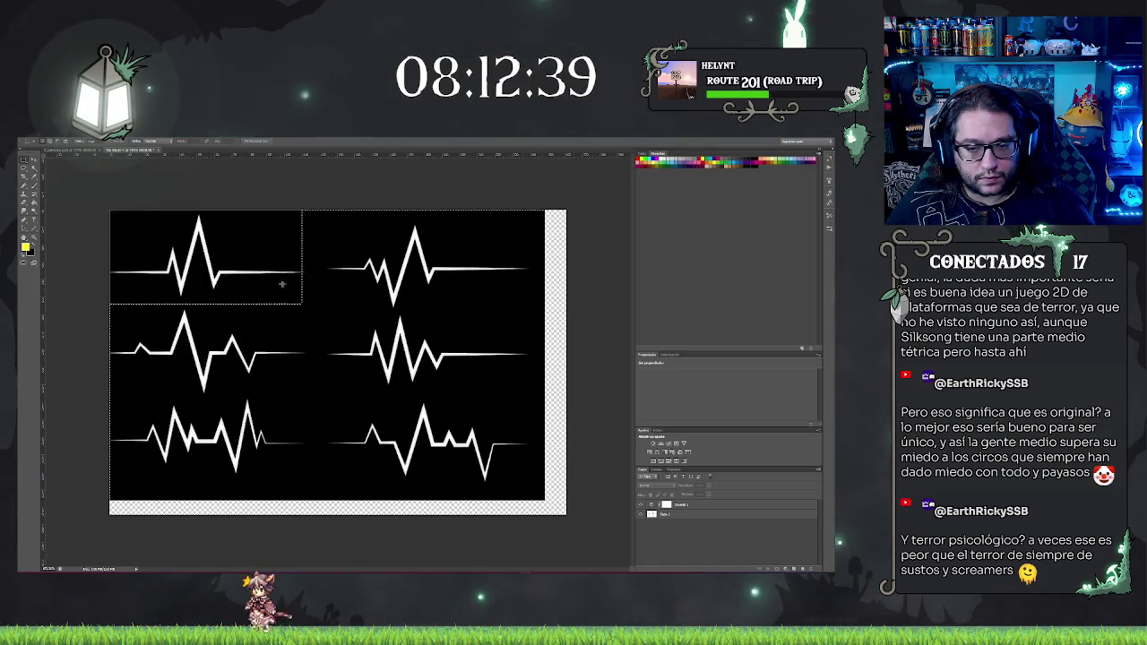
Step: Create a new layer, fill the inverted selection with white, and move it below the black layer
{"action": "right_click", "coordinate": [357, 309]}
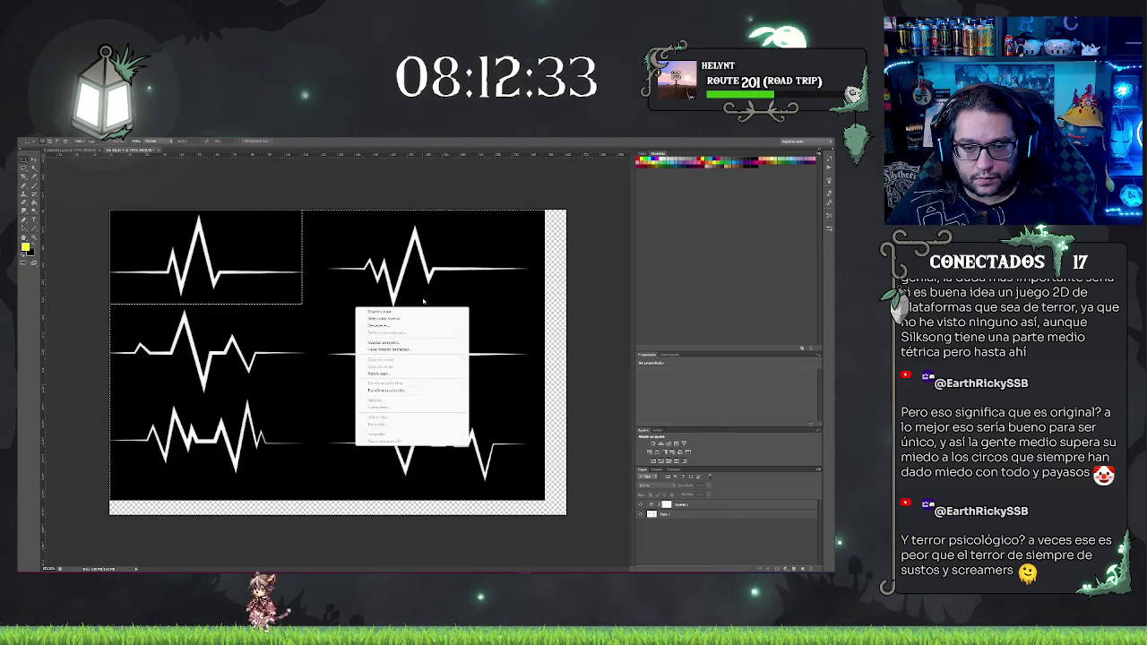
{"action": "left_click", "coordinate": [415, 373]}
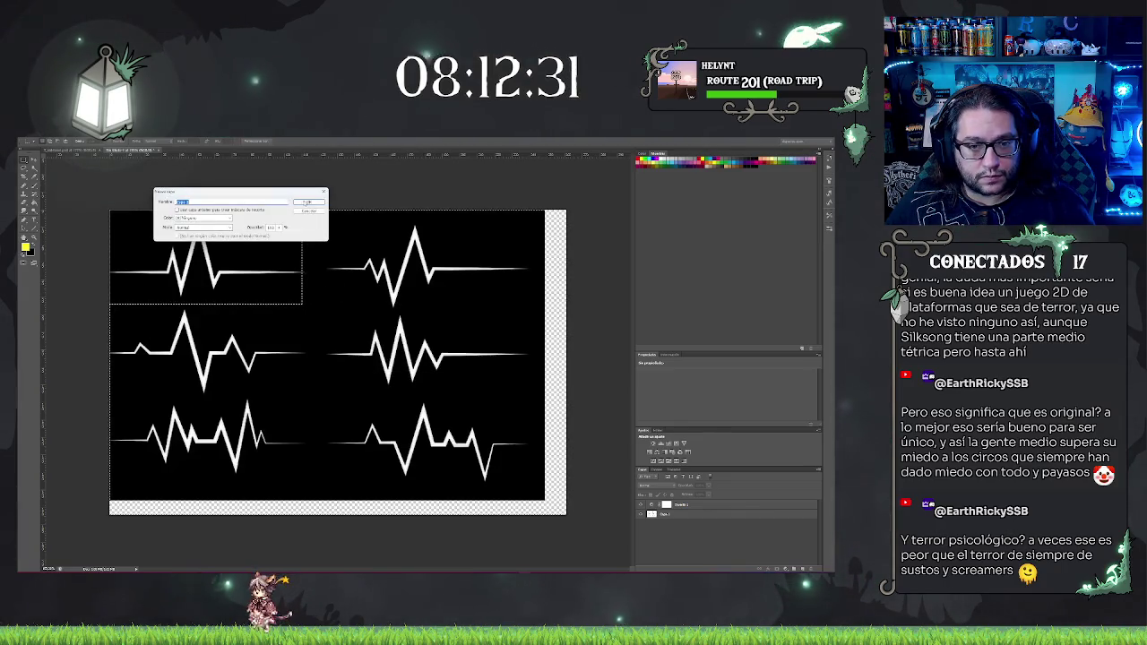
{"action": "key", "text": "Return"}
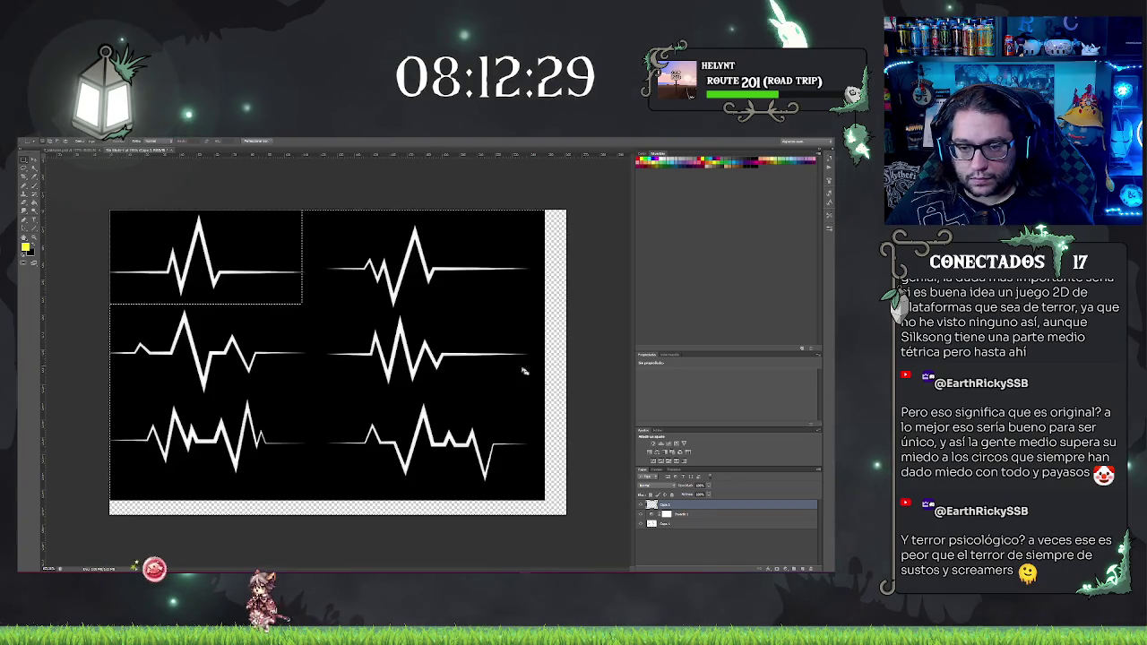
{"action": "left_click", "coordinate": [685, 524]}
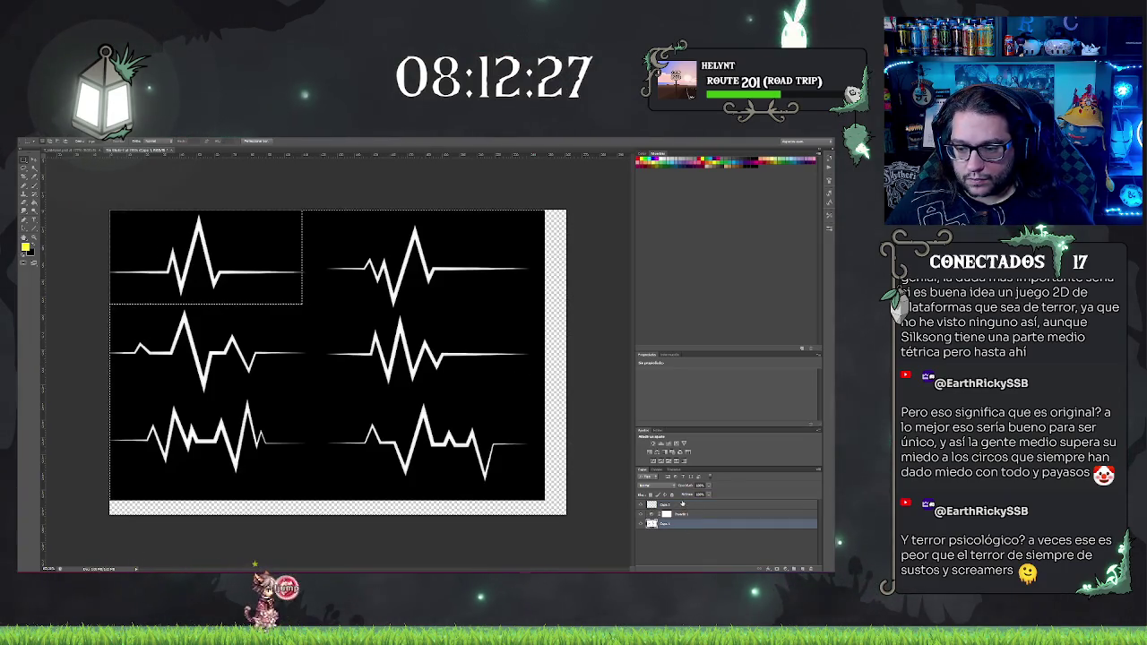
{"action": "left_click", "coordinate": [685, 507]}
{"action": "key", "text": "ctrl+BackSpace"}
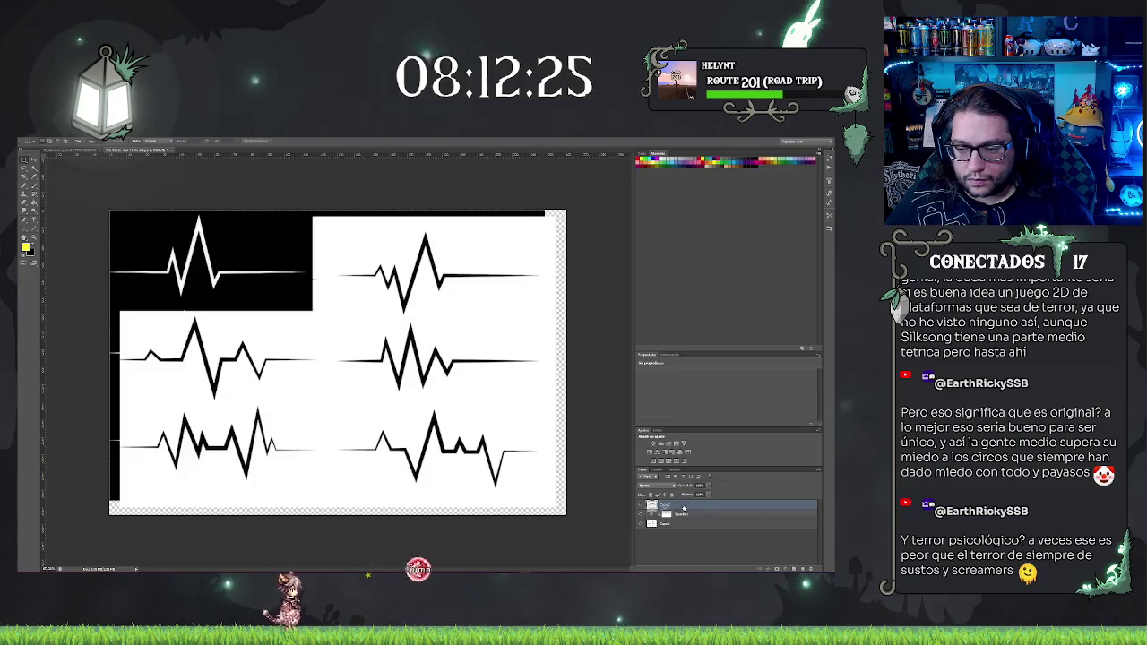
{"action": "left_click_drag", "start_coordinate": [689, 532], "coordinate": [691, 535]}
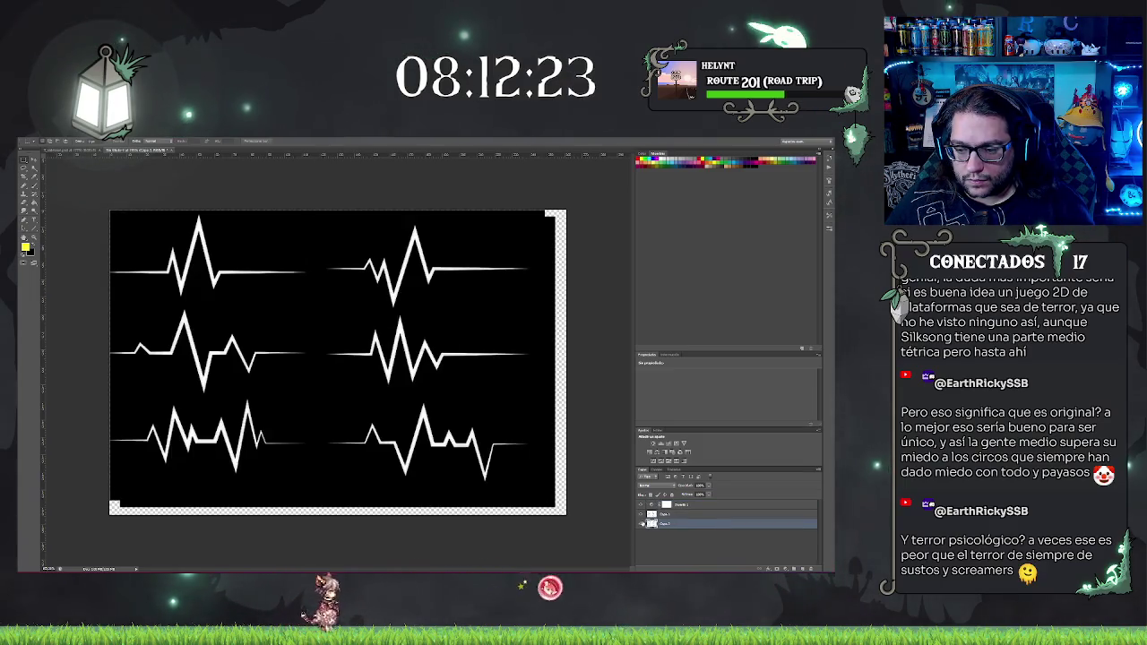
{"action": "left_click", "coordinate": [668, 515]}
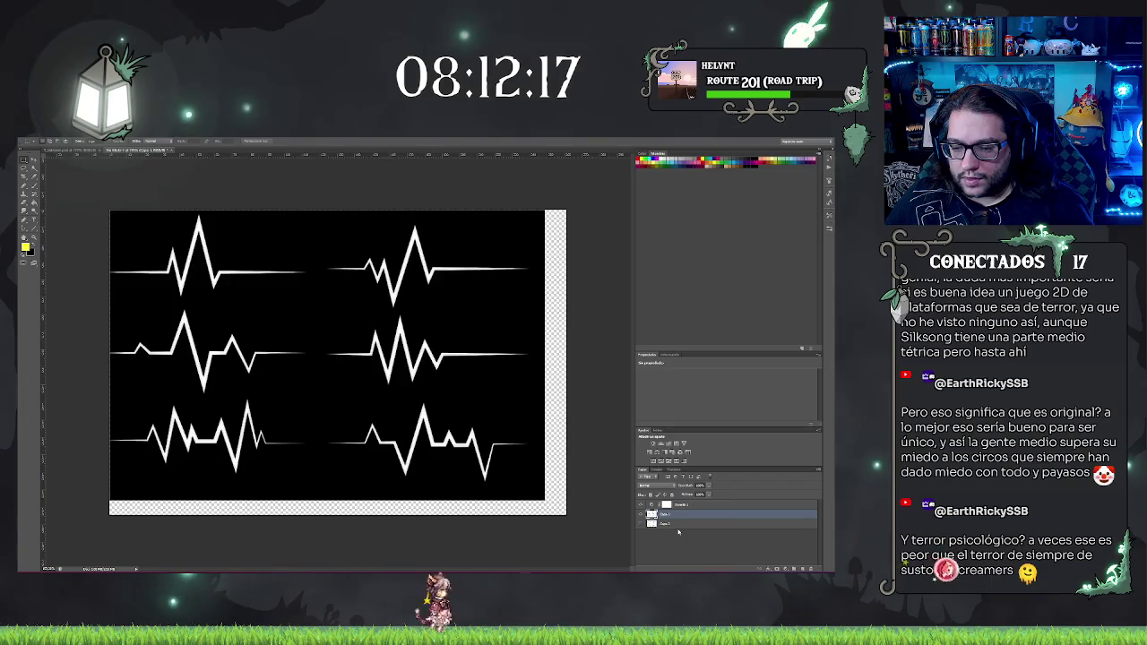
Step: Revert the layer reorder in History and Layer via Cut the top-left heartbeat onto its own layer
{"action": "key", "text": "ctrl+bracketright"}
{"action": "left_click", "coordinate": [828, 179]}
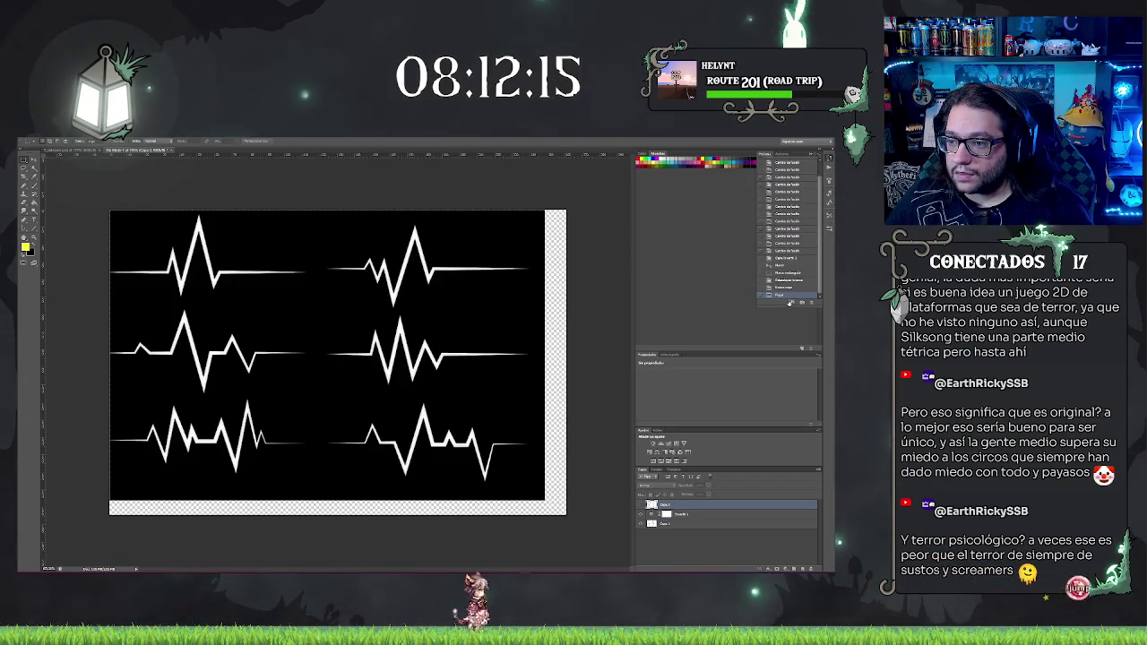
{"action": "left_click", "coordinate": [785, 280]}
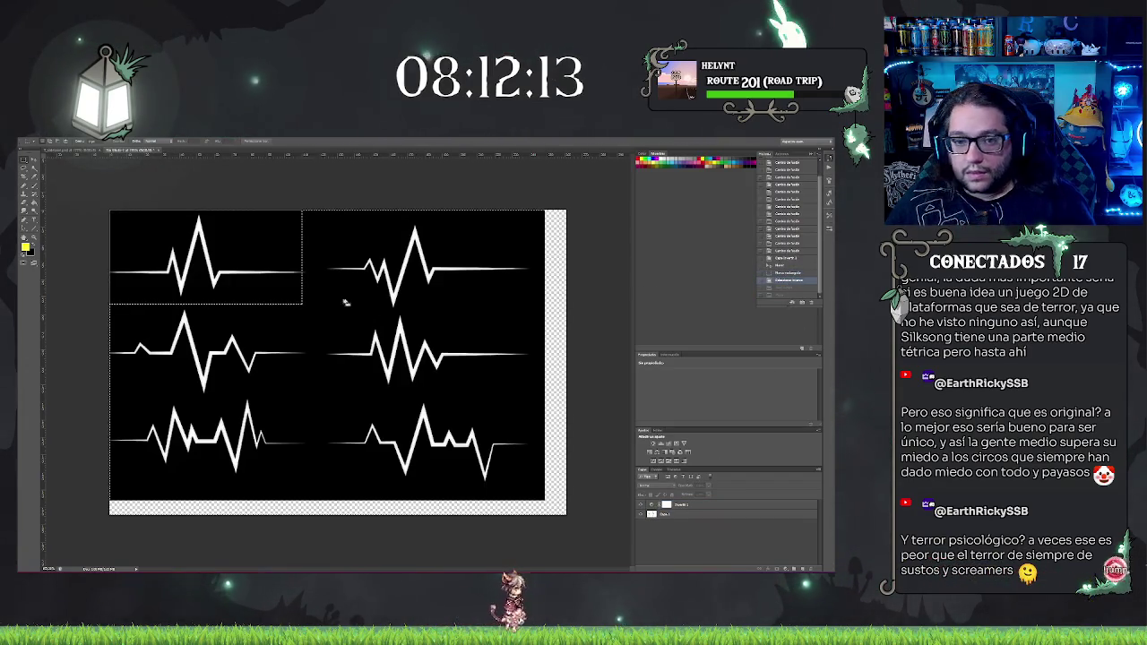
{"action": "left_click", "coordinate": [695, 518]}
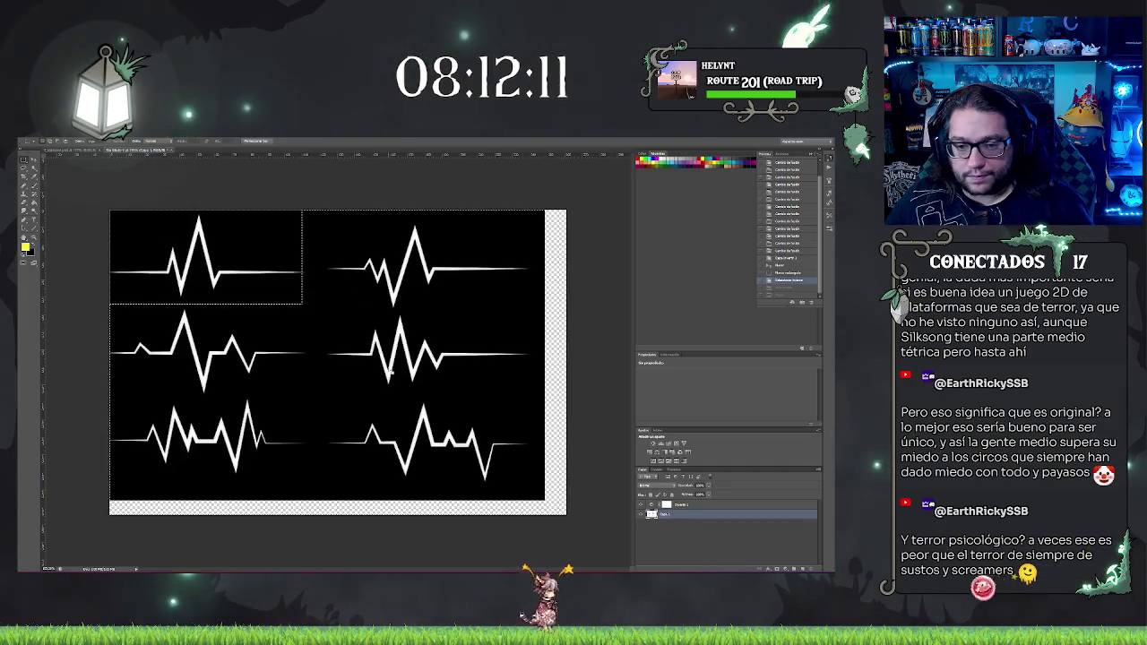
{"action": "right_click", "coordinate": [388, 370]}
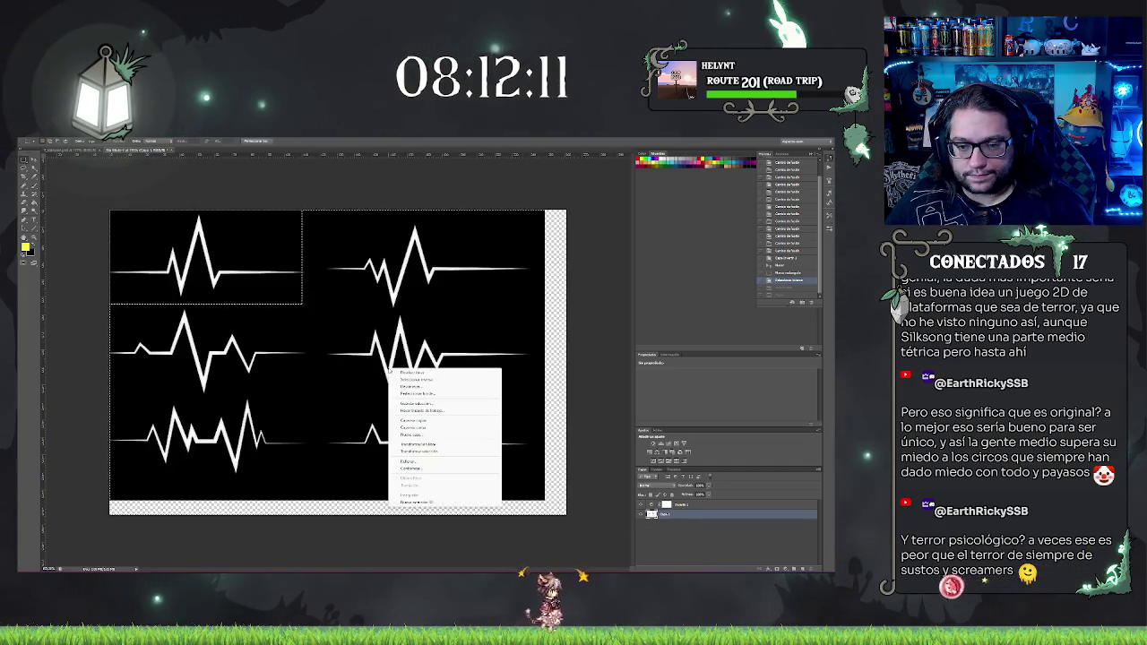
{"action": "left_click", "coordinate": [434, 430]}
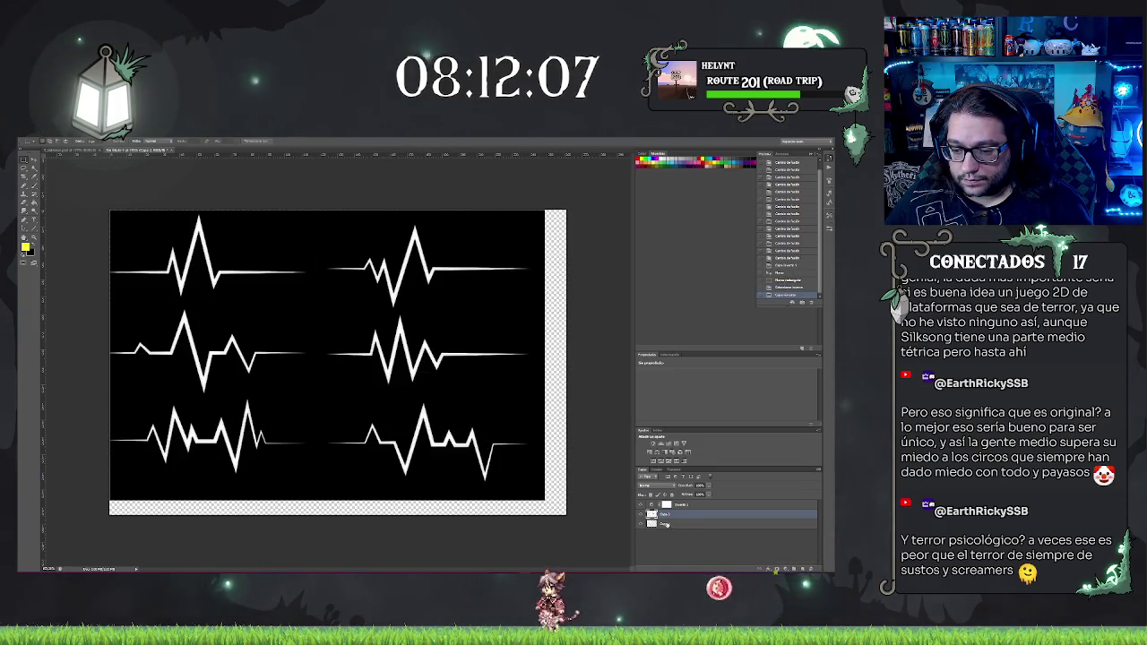
Step: Toggle layer visibility so only the top-left heartbeat layer remains shown
{"action": "left_click", "coordinate": [668, 525]}
{"action": "left_click", "coordinate": [641, 524]}
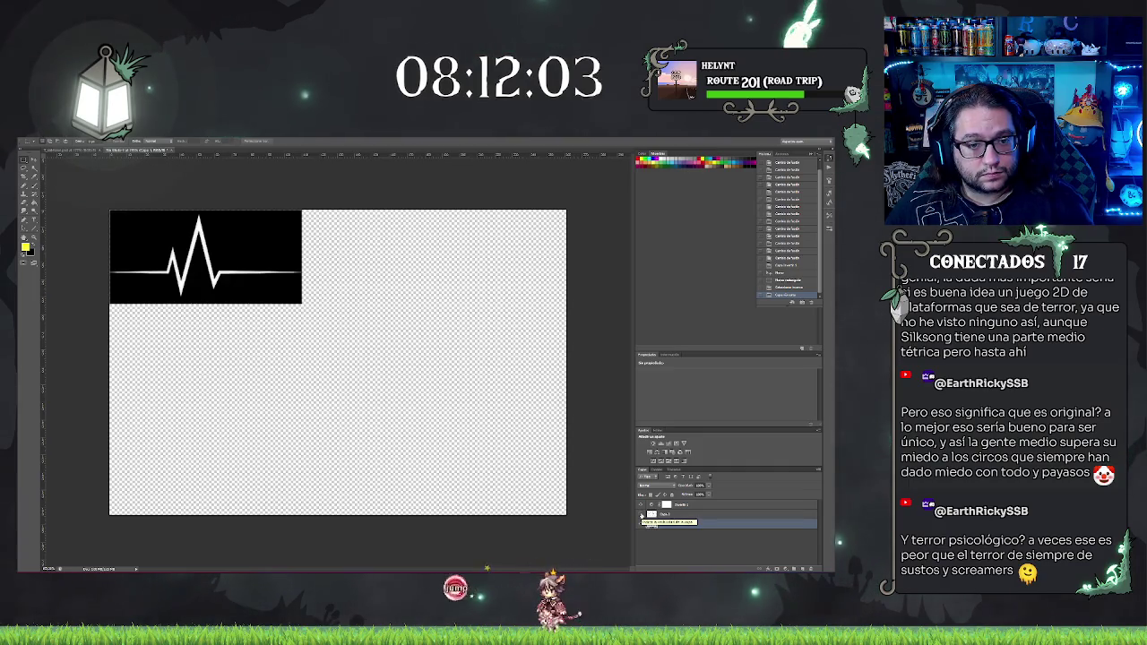
{"action": "left_click", "coordinate": [642, 525]}
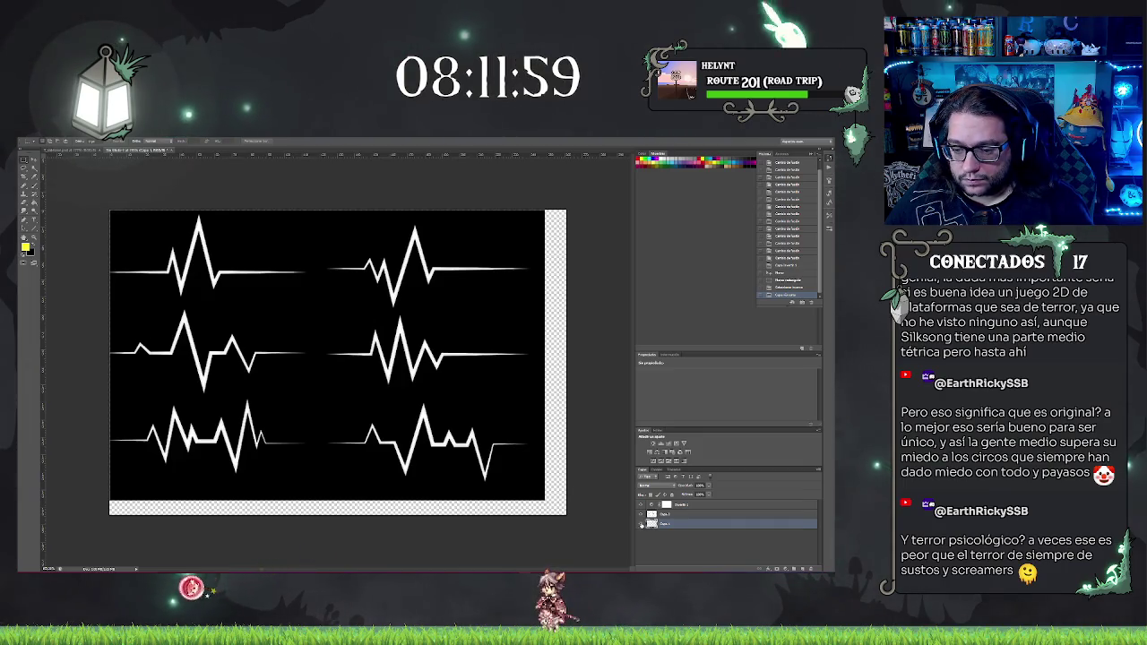
{"action": "left_click", "coordinate": [640, 515]}
{"action": "left_click", "coordinate": [641, 515]}
{"action": "left_click", "coordinate": [642, 524]}
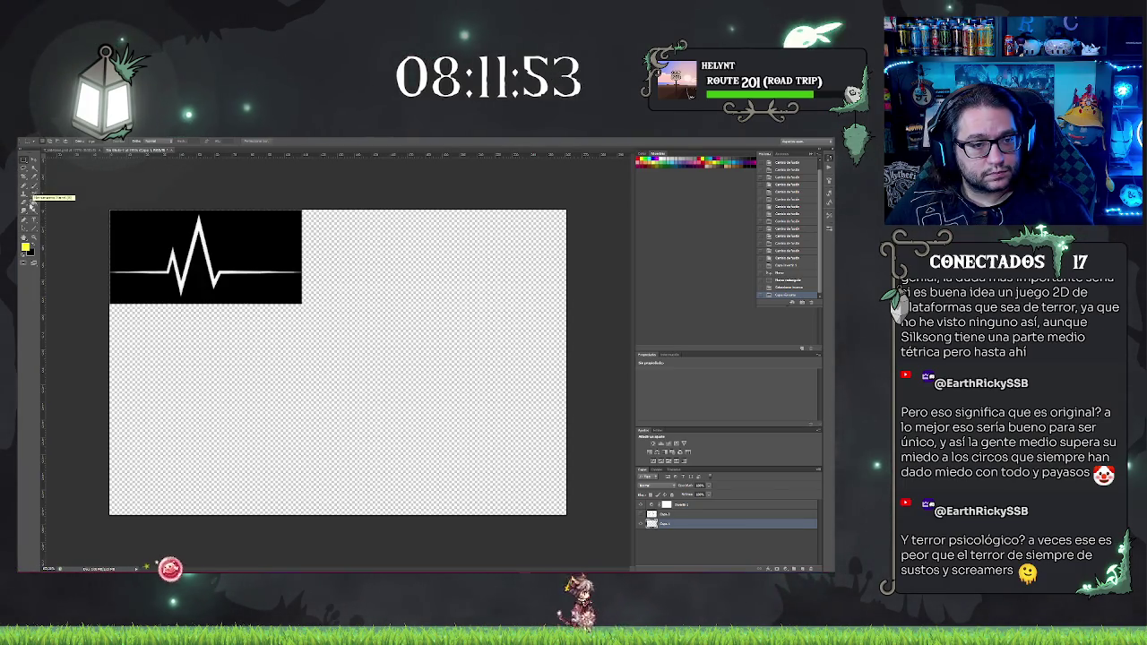
{"action": "left_click", "coordinate": [641, 519]}
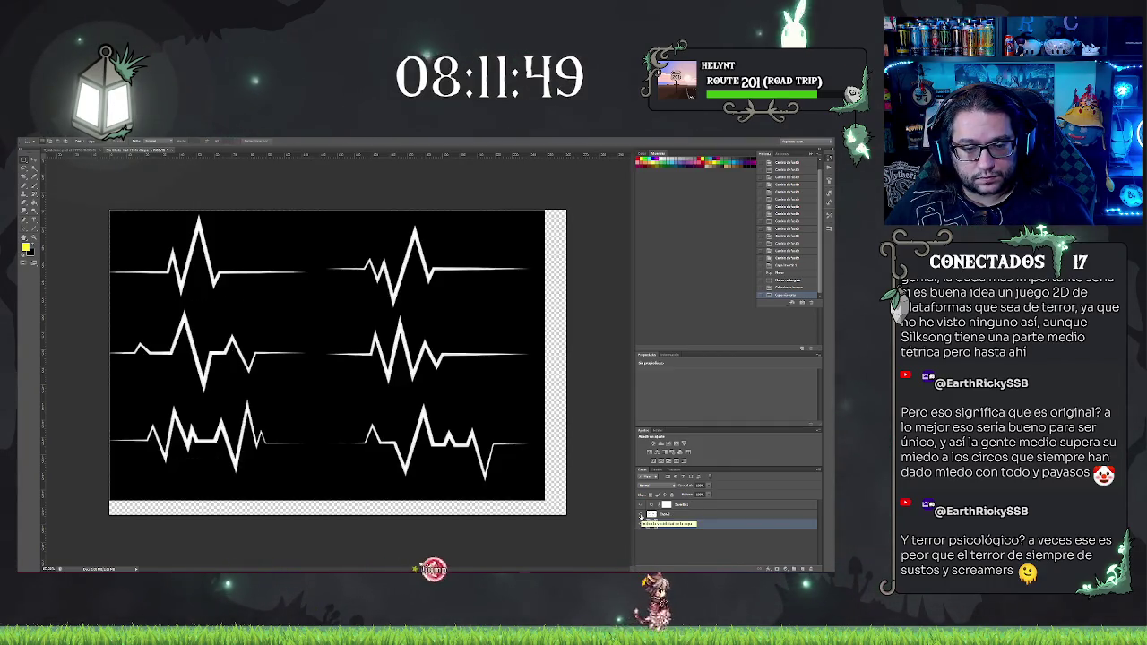
{"action": "left_click", "coordinate": [642, 525]}
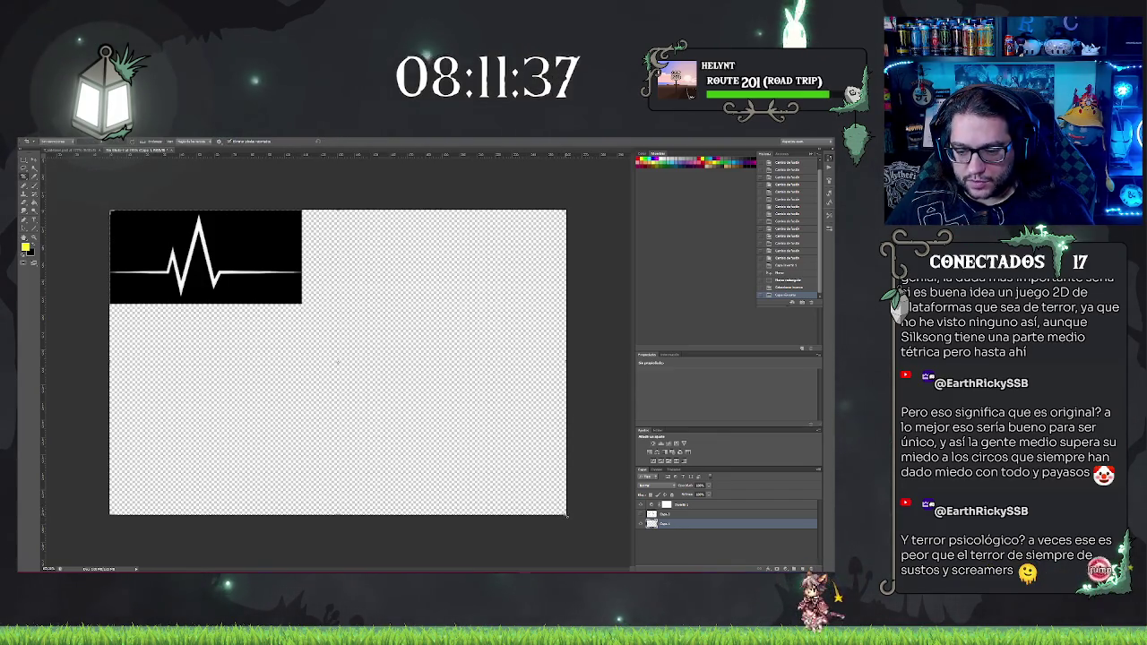
Step: Crop the canvas to the top-left heartbeat block, clear the selection, and check the bottom layer's visibility
{"action": "key", "text": "ctrl+t"}
{"action": "left_click_drag", "start_coordinate": [428, 407], "coordinate": [435, 398]}
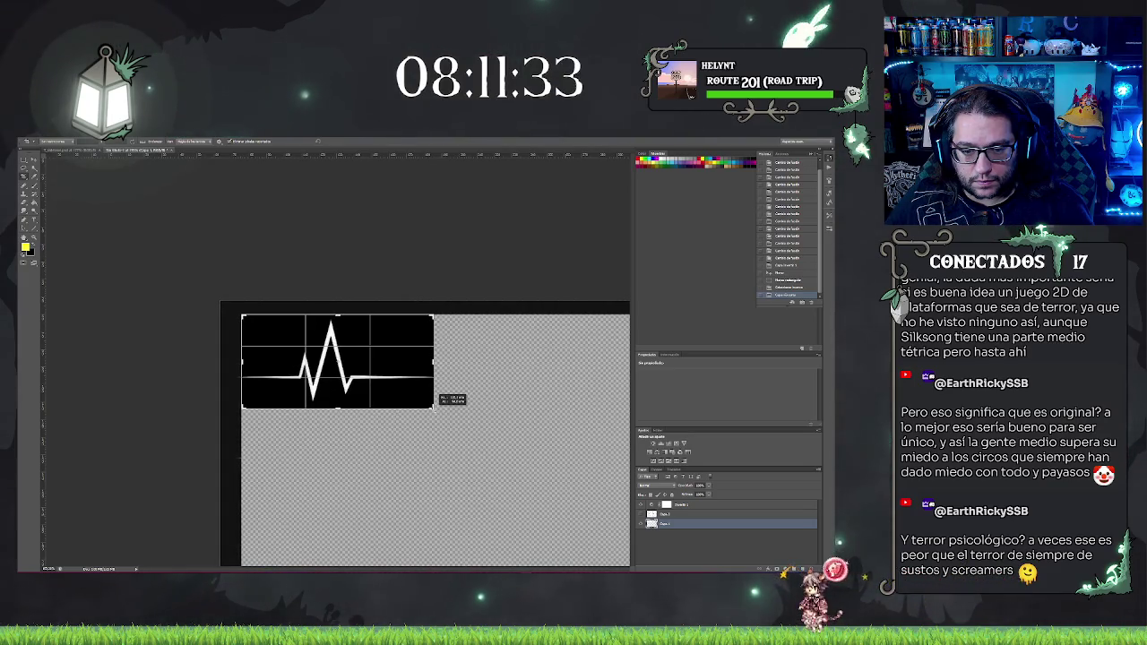
{"action": "key", "text": "Return"}
{"action": "key", "text": "ctrl+Tab"}
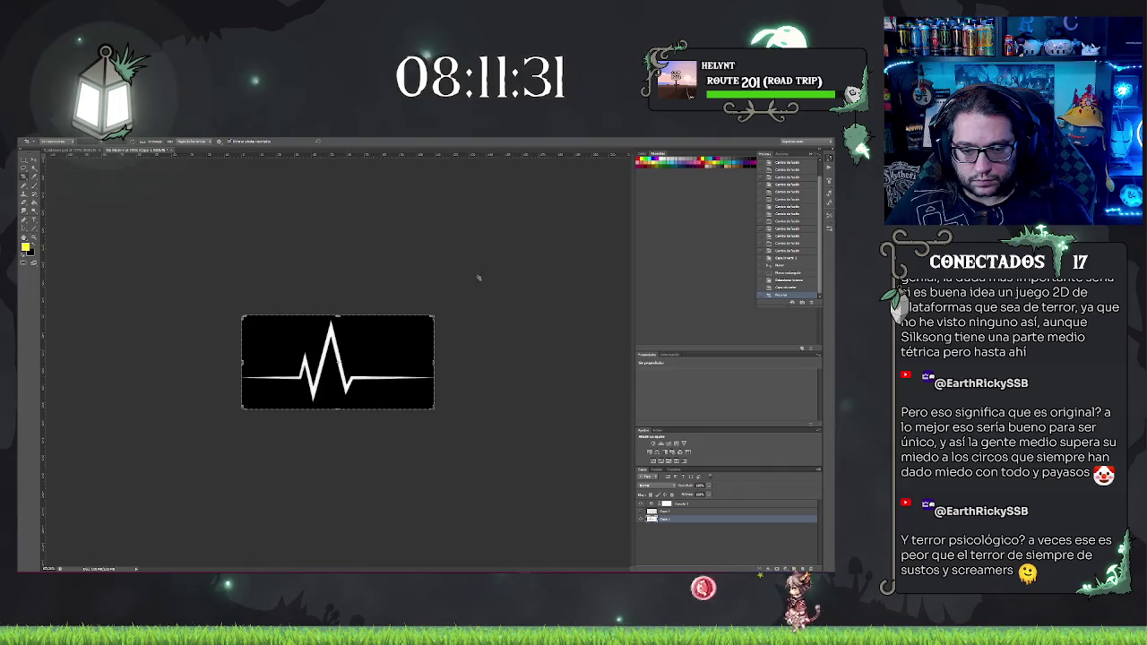
{"action": "key", "text": "ctrl+d"}
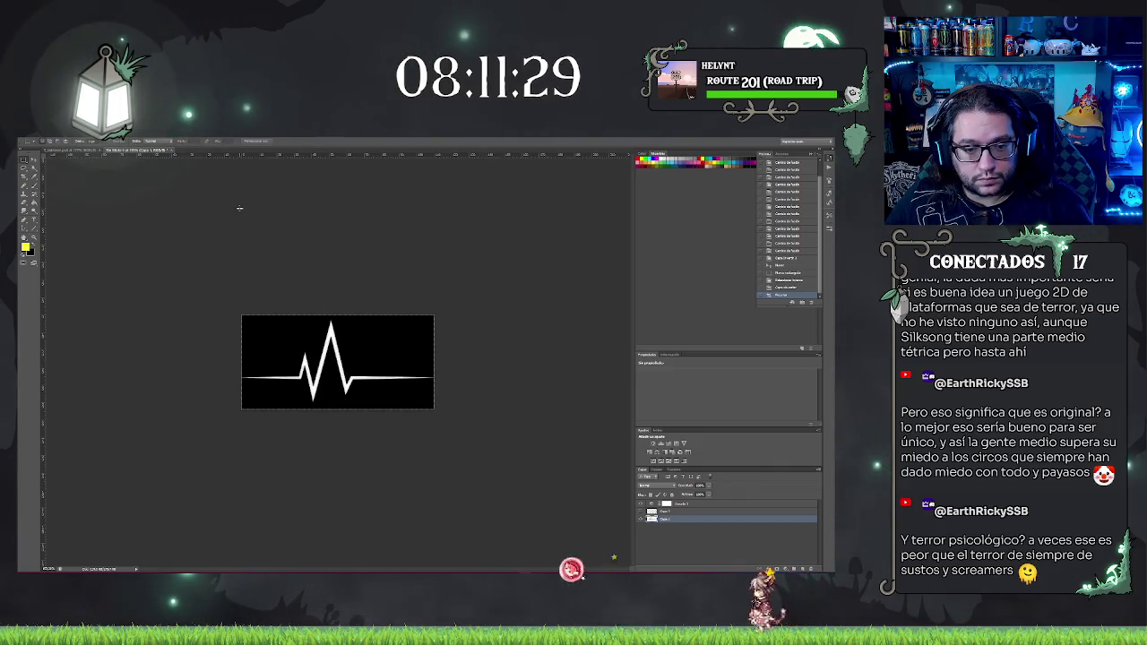
{"action": "left_click", "coordinate": [650, 512]}
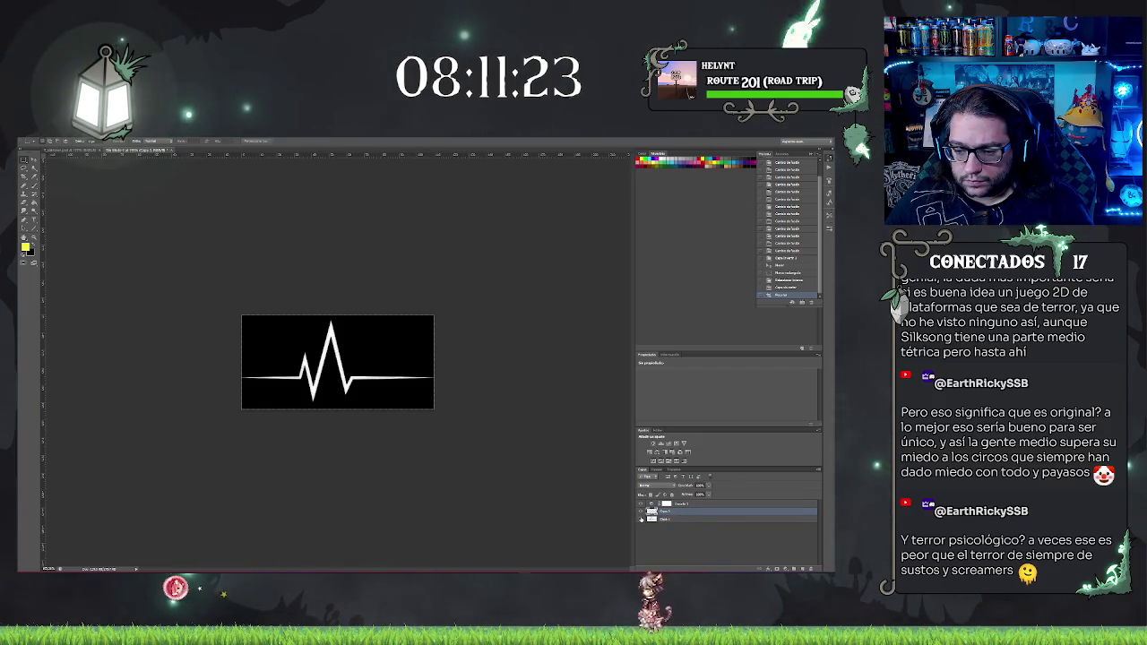
{"action": "left_click", "coordinate": [642, 519]}
{"action": "left_click", "coordinate": [642, 519]}
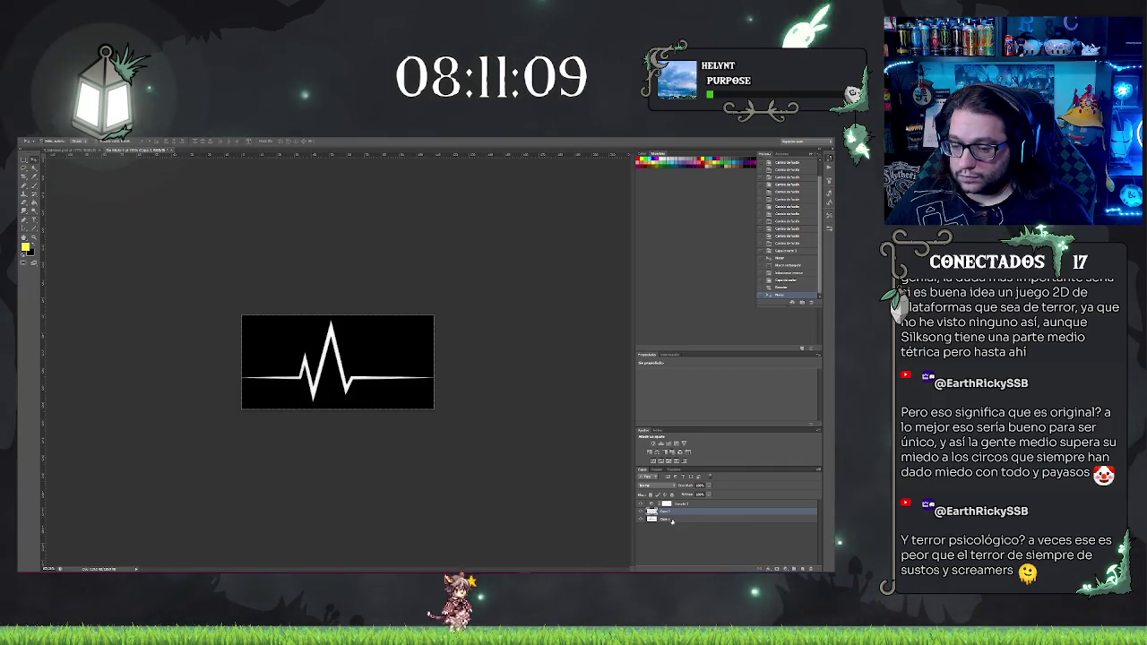
Step: Move the heartbeat layer up-left, revert the move in History, and hide the bottom layer
{"action": "left_click_drag", "start_coordinate": [488, 473], "coordinate": [450, 449]}
{"action": "key", "text": "ctrl+z"}
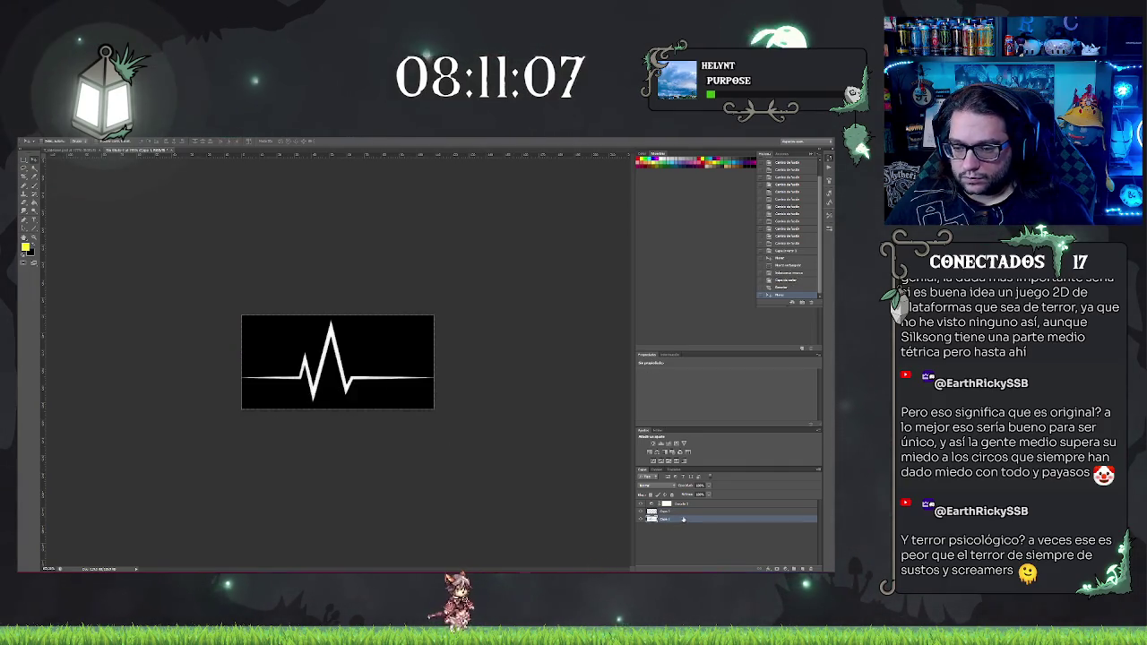
{"action": "key", "text": "ctrl+z"}
{"action": "left_click", "coordinate": [780, 280]}
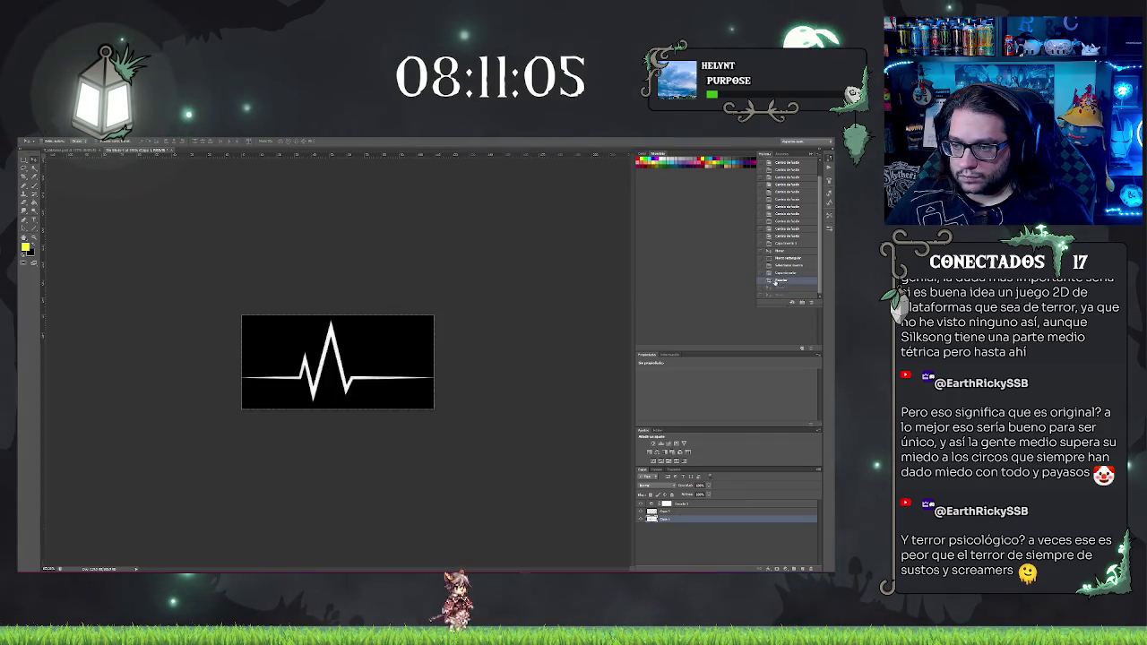
{"action": "left_click", "coordinate": [679, 511]}
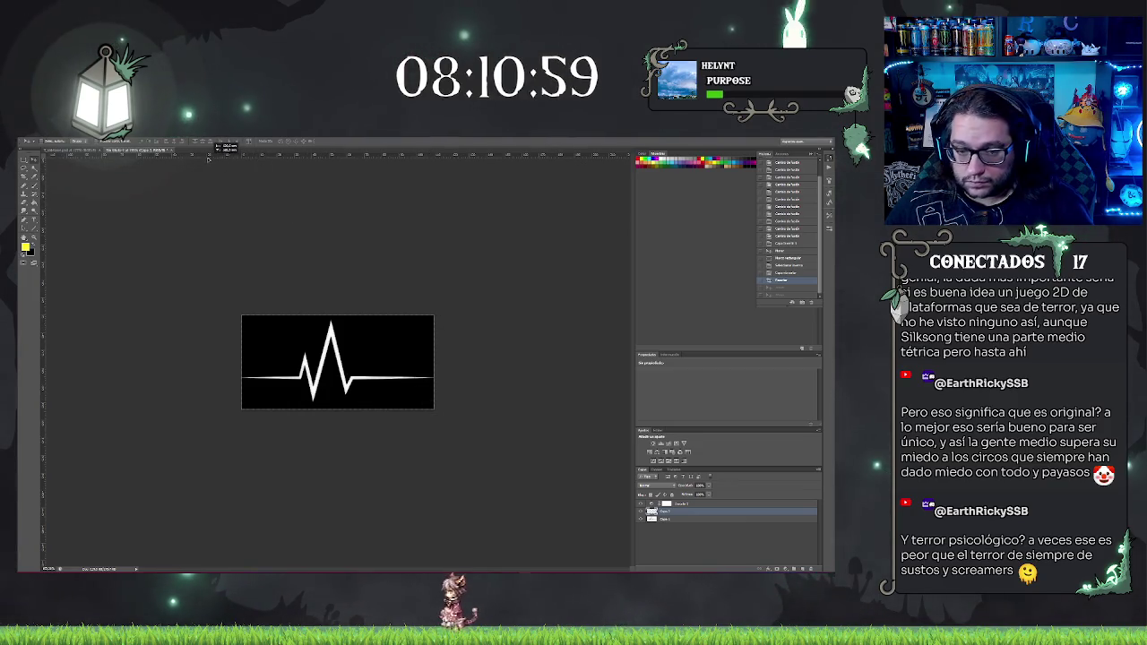
{"action": "left_click", "coordinate": [641, 520]}
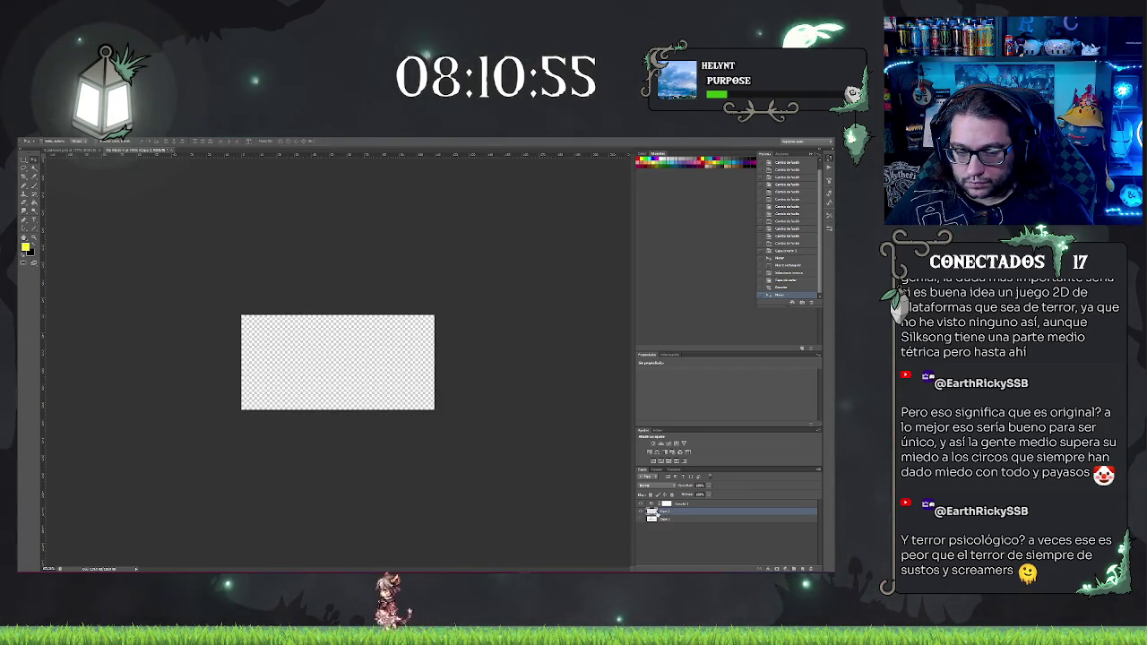
Step: Return to the pre-crop History state, copy the top-left heartbeat to a new layer, and hide it
{"action": "left_click", "coordinate": [786, 274]}
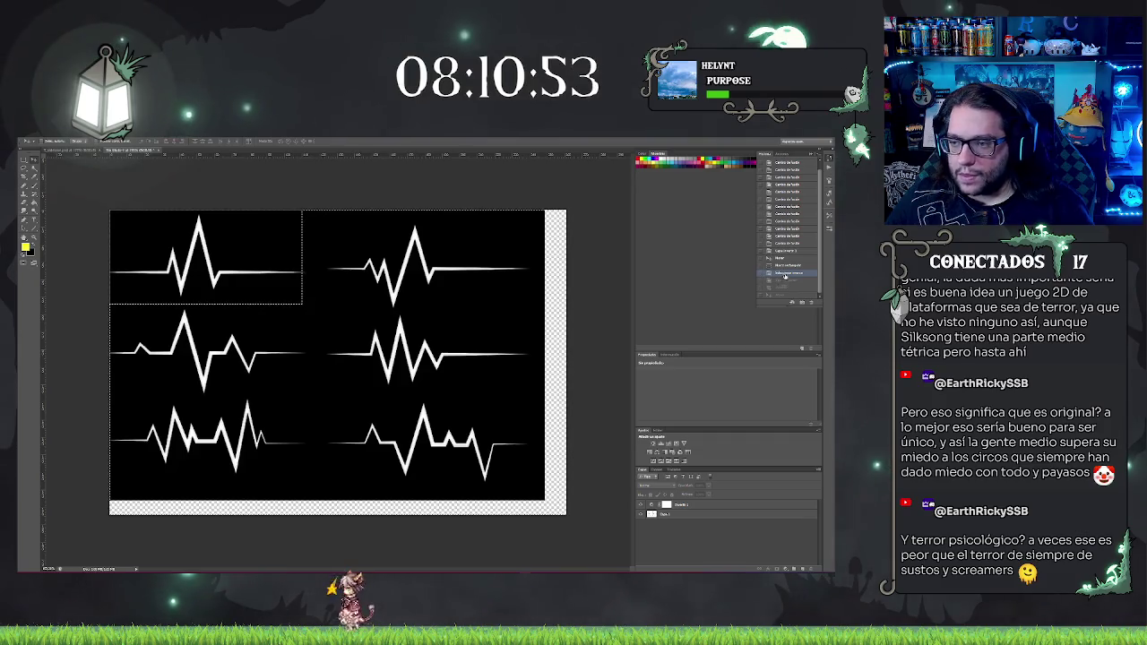
{"action": "key", "text": "ctrl+j"}
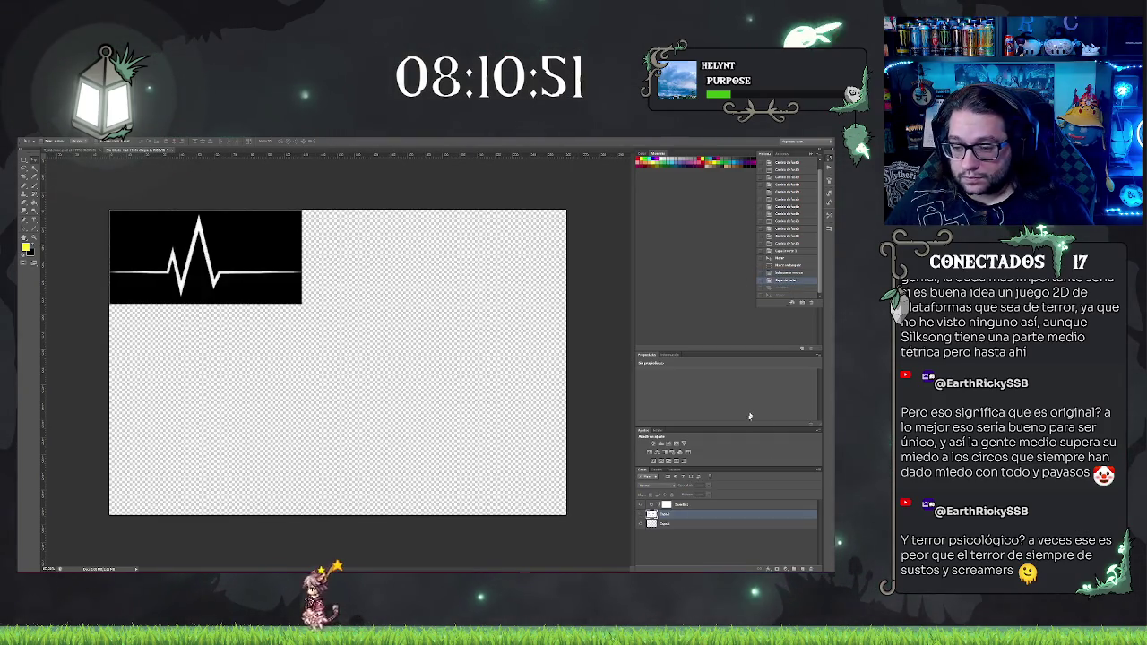
{"action": "left_click", "coordinate": [642, 525]}
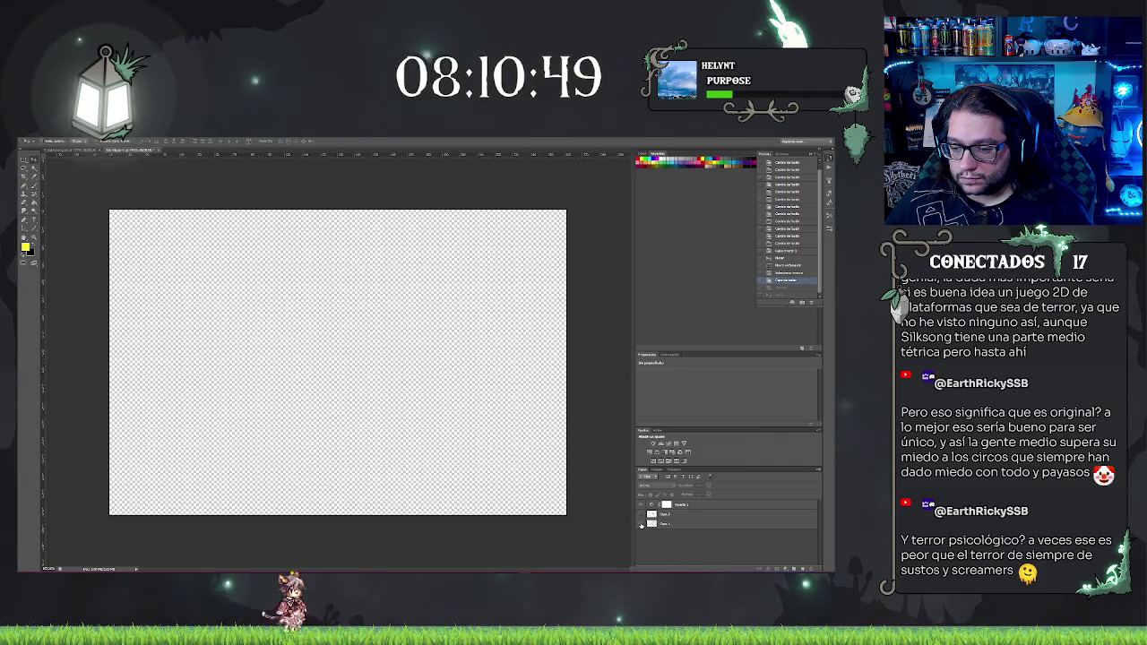
Step: Reshow the heartbeat layers and reorder the stack, moving the white top-left layer to the bottom
{"action": "left_click", "coordinate": [641, 514]}
{"action": "left_click", "coordinate": [642, 525]}
{"action": "left_click", "coordinate": [677, 516]}
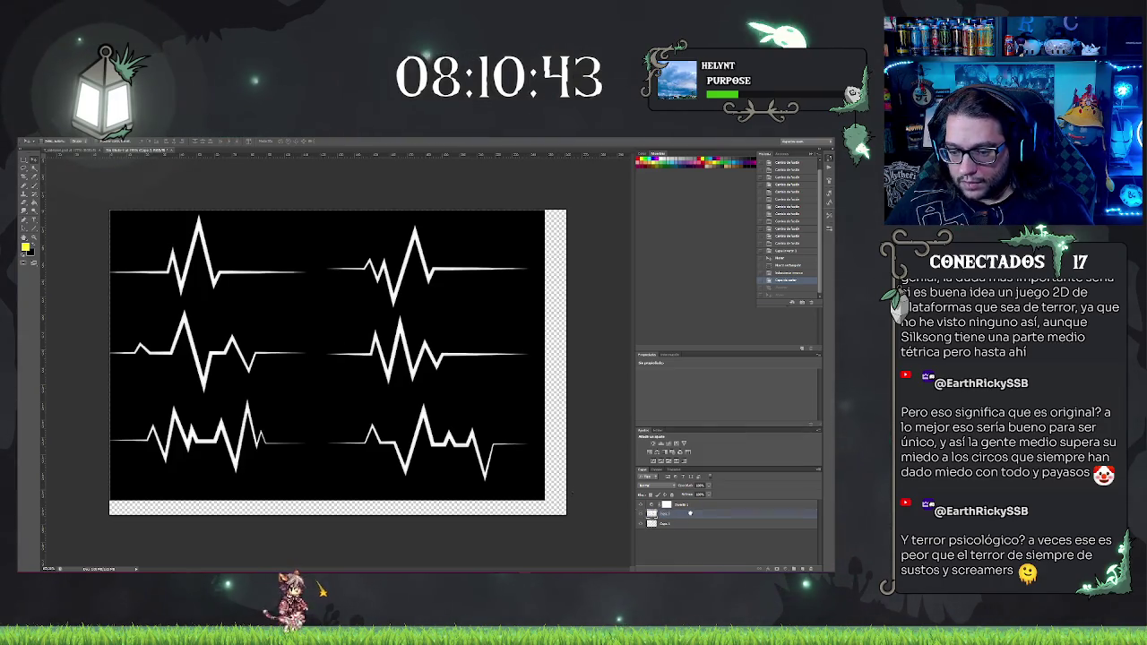
{"action": "left_click_drag", "start_coordinate": [690, 514], "coordinate": [690, 527]}
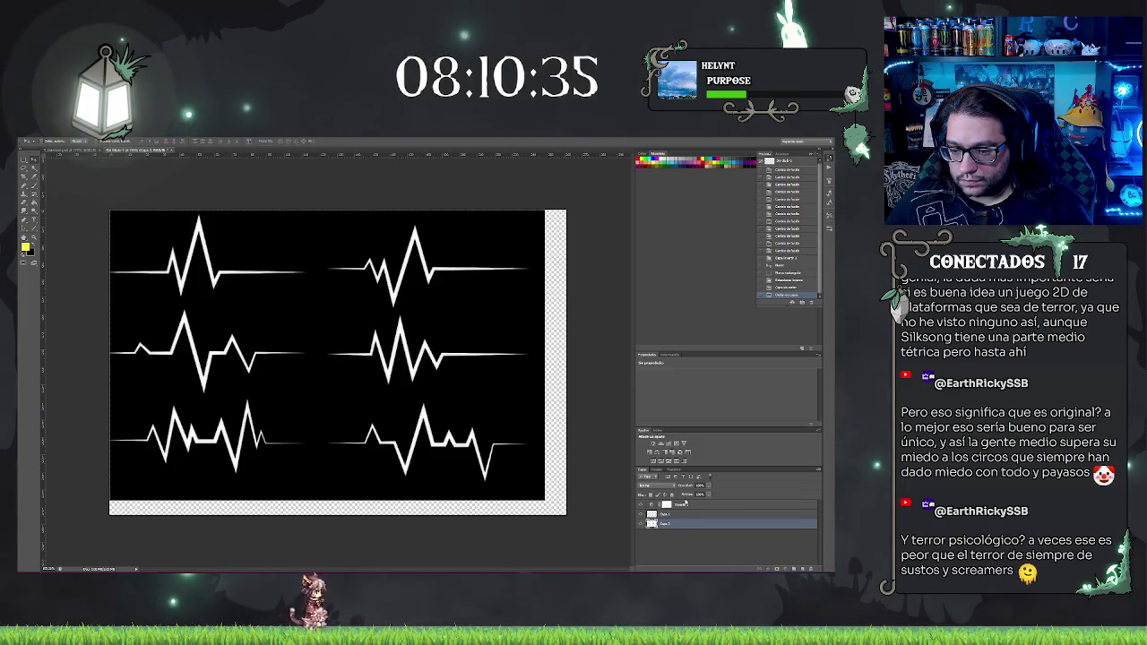
{"action": "left_click_drag", "start_coordinate": [685, 523], "coordinate": [685, 503]}
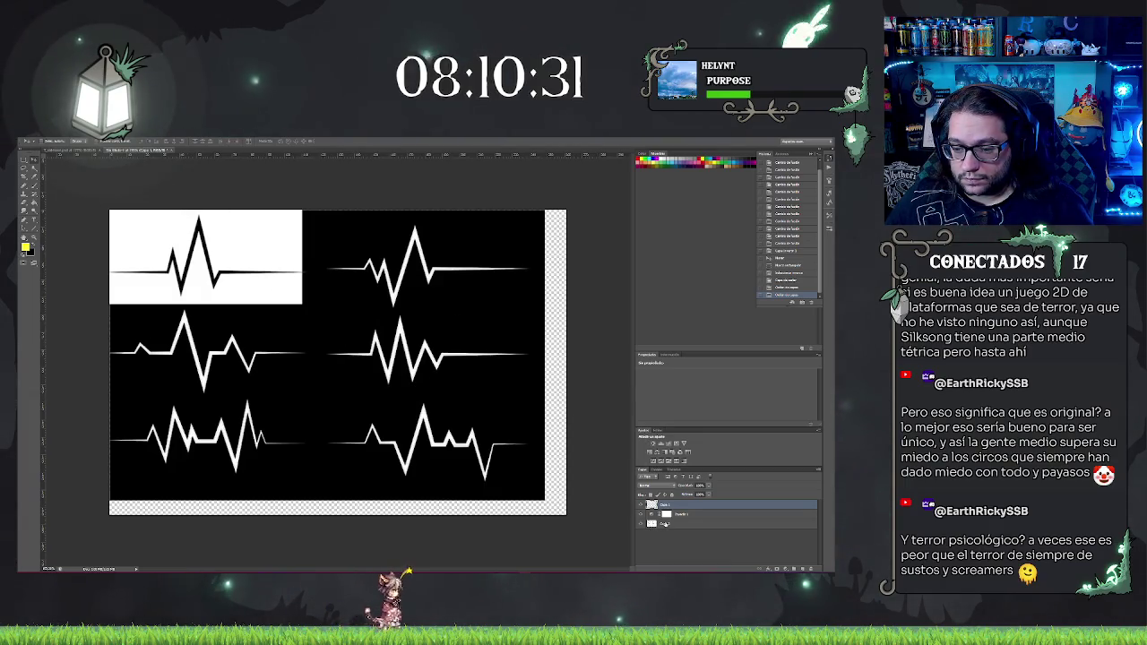
{"action": "left_click", "coordinate": [664, 524]}
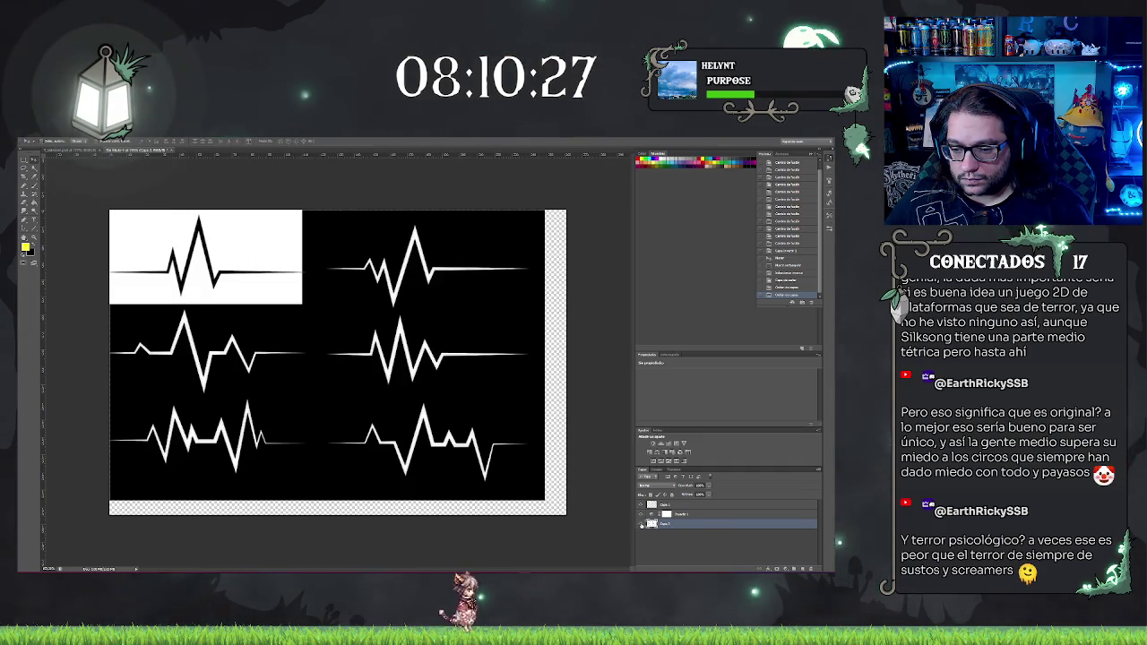
{"action": "left_click", "coordinate": [642, 525]}
{"action": "left_click", "coordinate": [643, 525]}
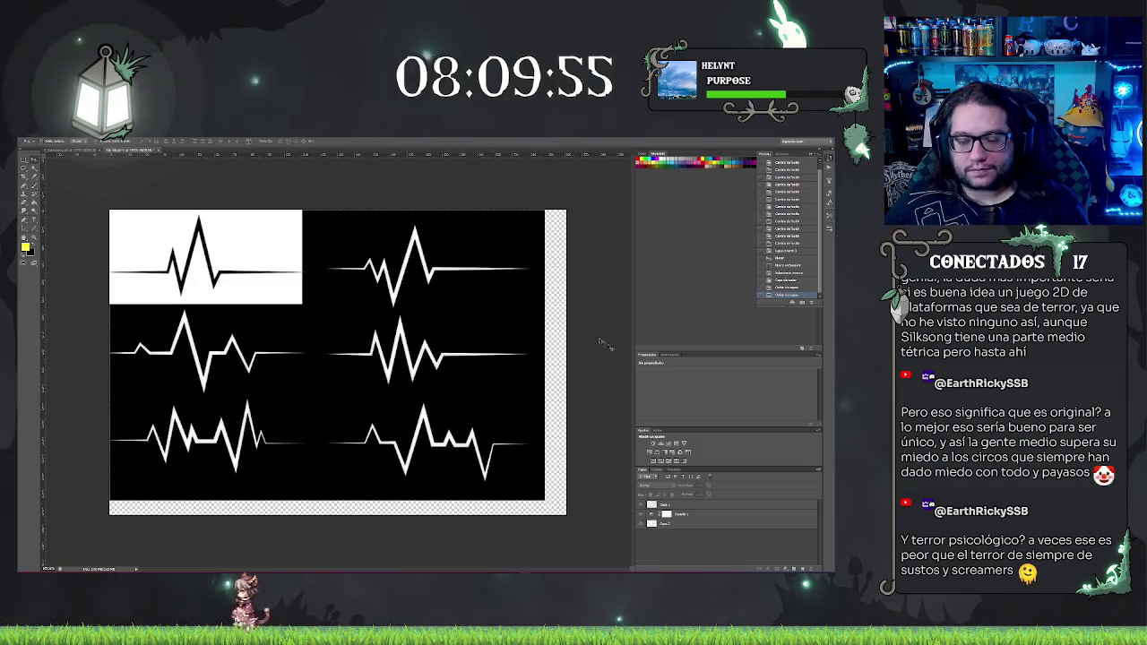
{"action": "left_click", "coordinate": [688, 524]}
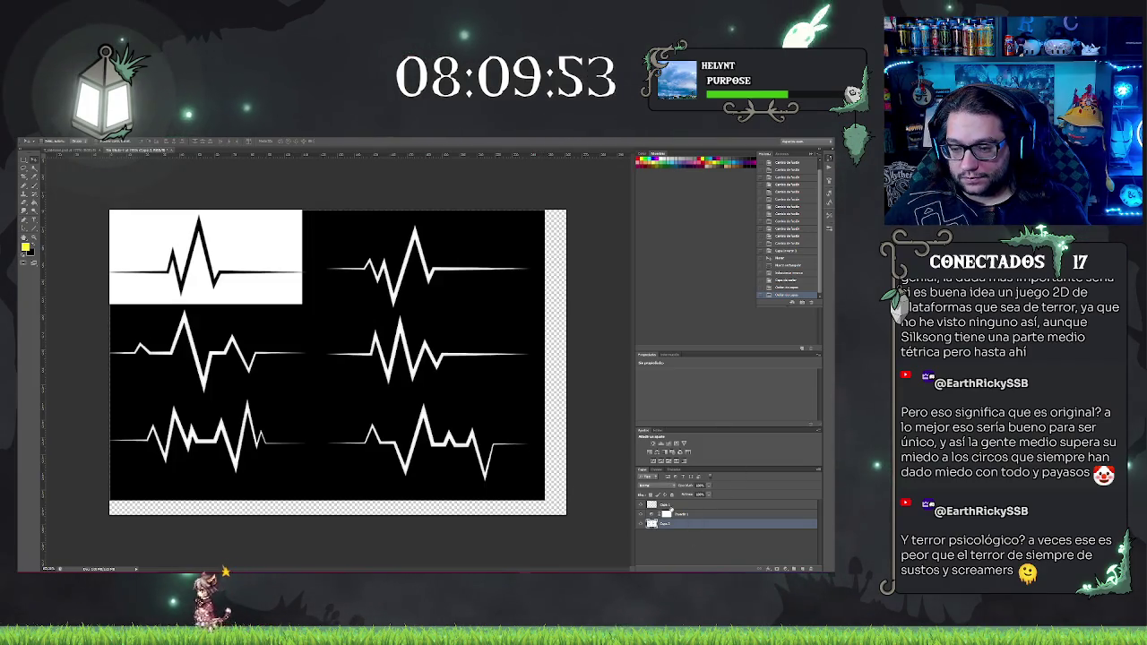
{"action": "left_click_drag", "start_coordinate": [667, 507], "coordinate": [681, 553]}
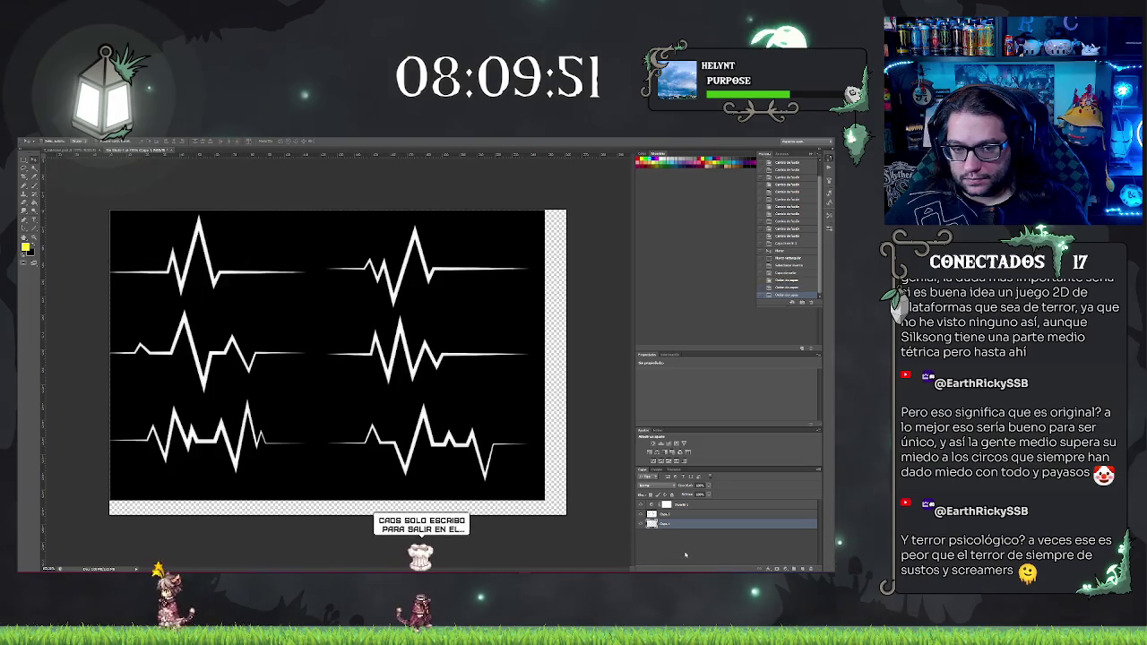
Step: Drag the heartbeat sheet layer so its middle row of heartbeats reaches the top of the canvas
{"action": "left_click", "coordinate": [676, 515]}
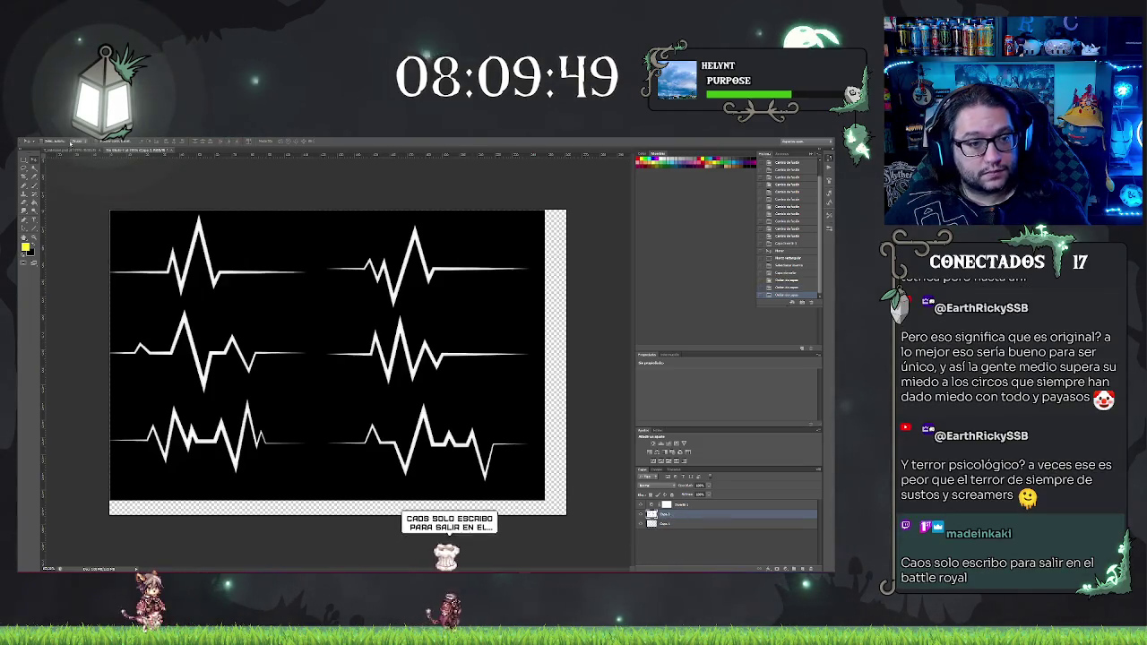
{"action": "mouse_move", "coordinate": [456, 317]}
{"action": "left_mouse_down"}
{"action": "mouse_move", "coordinate": [456, 371]}
{"action": "mouse_move", "coordinate": [228, 362]}
{"action": "mouse_move", "coordinate": [341, 424]}
{"action": "mouse_move", "coordinate": [443, 424]}
{"action": "mouse_move", "coordinate": [563, 321]}
{"action": "mouse_move", "coordinate": [484, 275]}
{"action": "mouse_move", "coordinate": [518, 307]}
{"action": "mouse_move", "coordinate": [545, 285]}
{"action": "left_mouse_up"}
{"action": "mouse_move", "coordinate": [428, 341]}
{"action": "left_mouse_down"}
{"action": "mouse_move", "coordinate": [461, 292]}
{"action": "mouse_move", "coordinate": [447, 282]}
{"action": "left_mouse_up"}
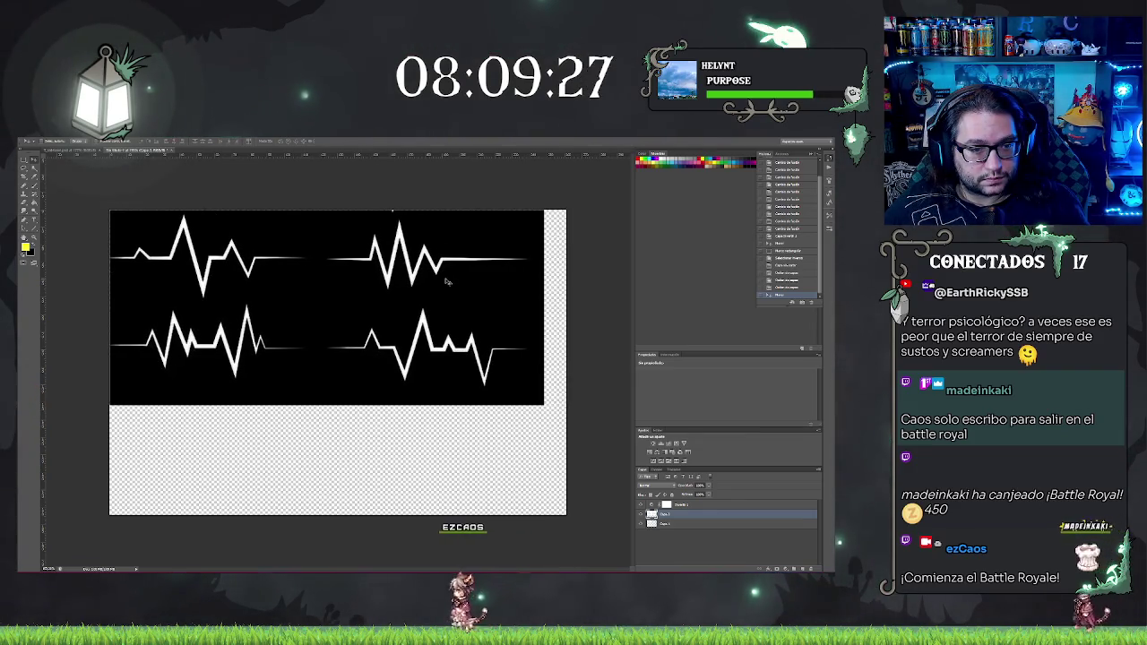
Step: Undo the last sheet change and marquee-select the top-left heartbeat panel
{"action": "left_click", "coordinate": [711, 521]}
{"action": "key", "text": "m"}
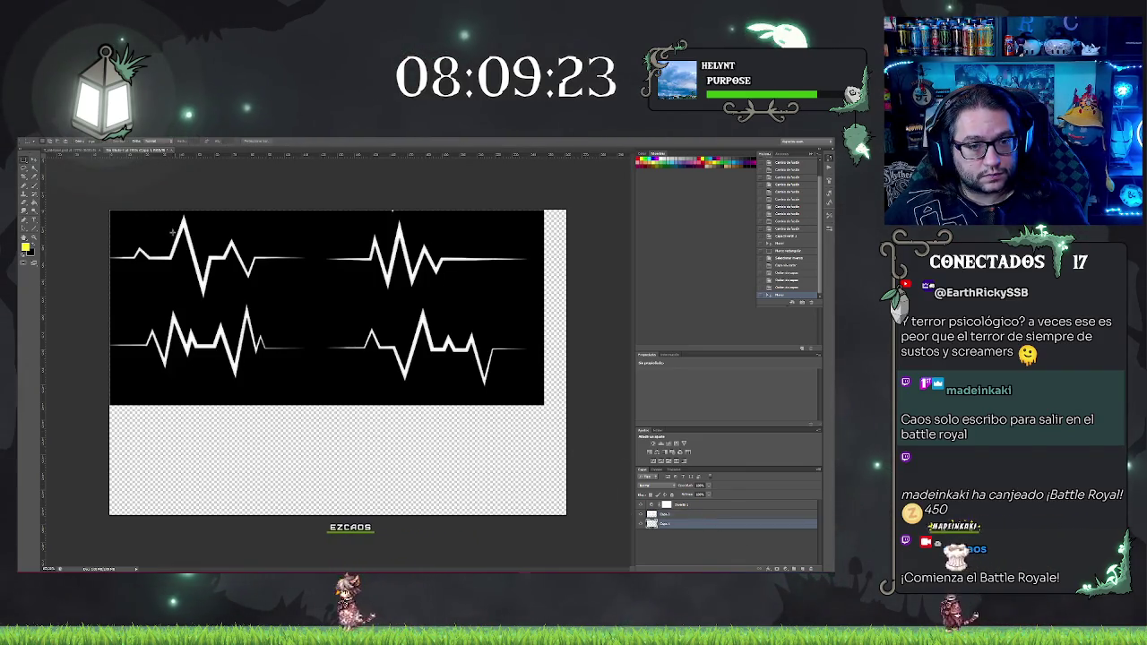
{"action": "right_click", "coordinate": [163, 225]}
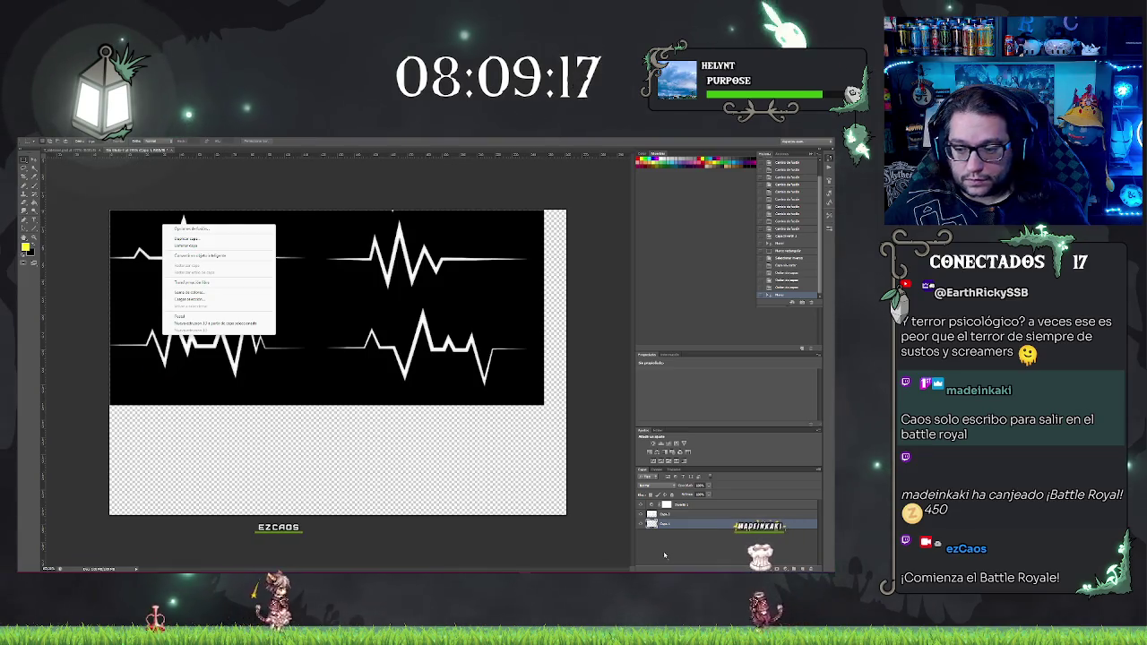
{"action": "key", "text": "Escape"}
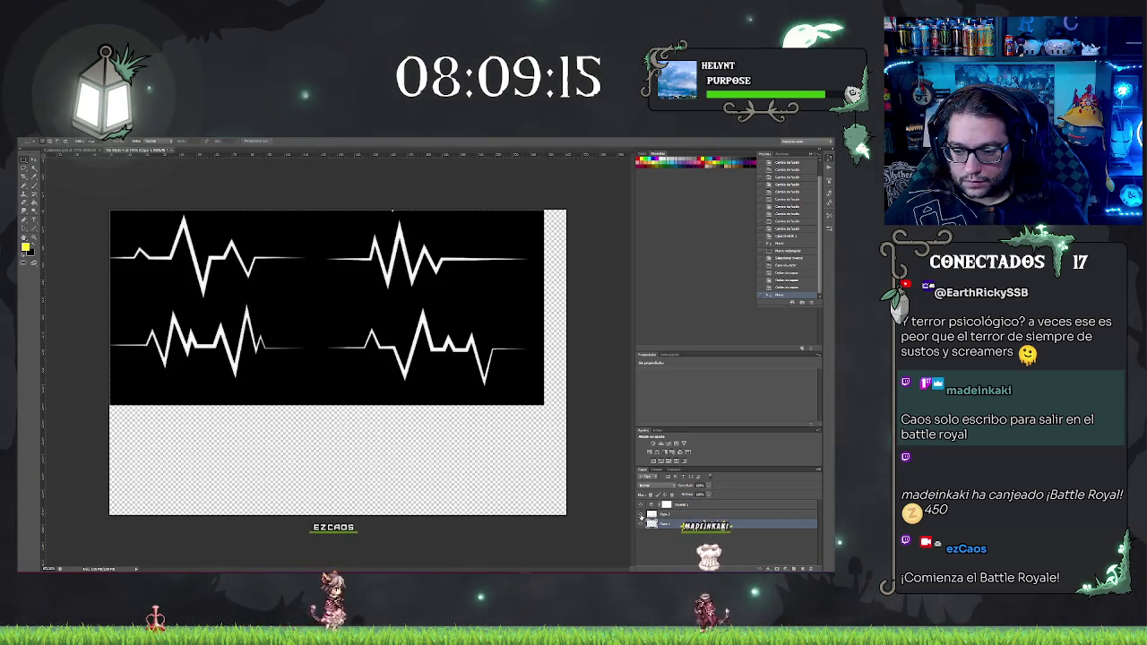
{"action": "key", "text": "ctrl+z"}
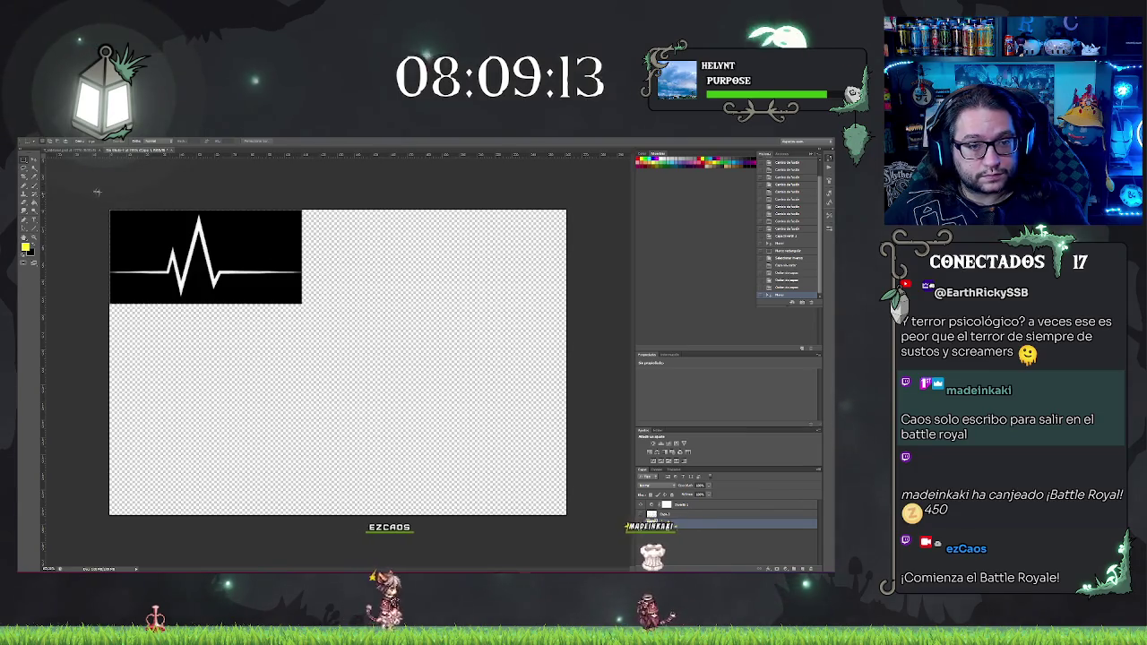
{"action": "left_click_drag", "start_coordinate": [110, 212], "coordinate": [303, 303]}
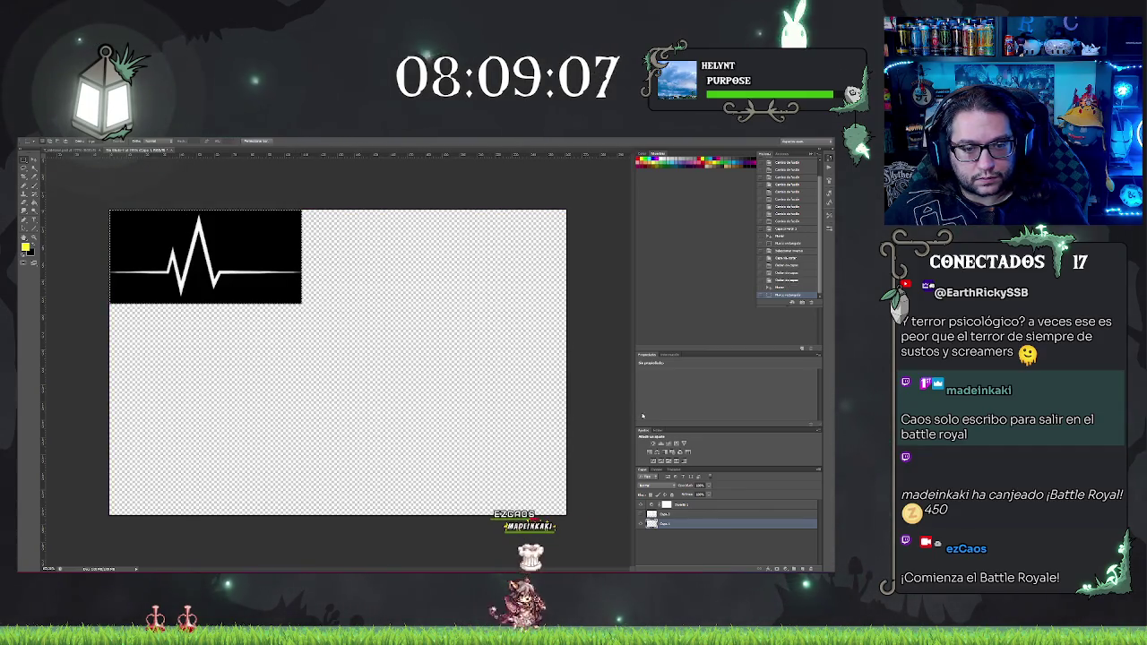
Step: Cut the selected top-left heartbeat onto its own layer with Layer via Cut
{"action": "left_click", "coordinate": [708, 514]}
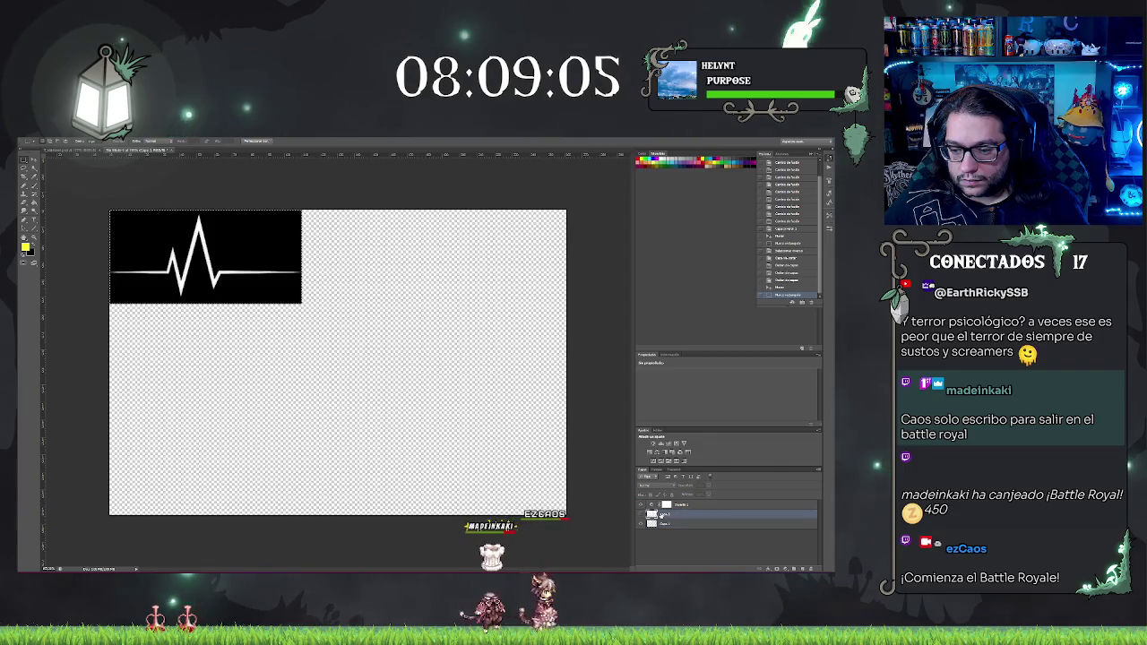
{"action": "left_click", "coordinate": [641, 514]}
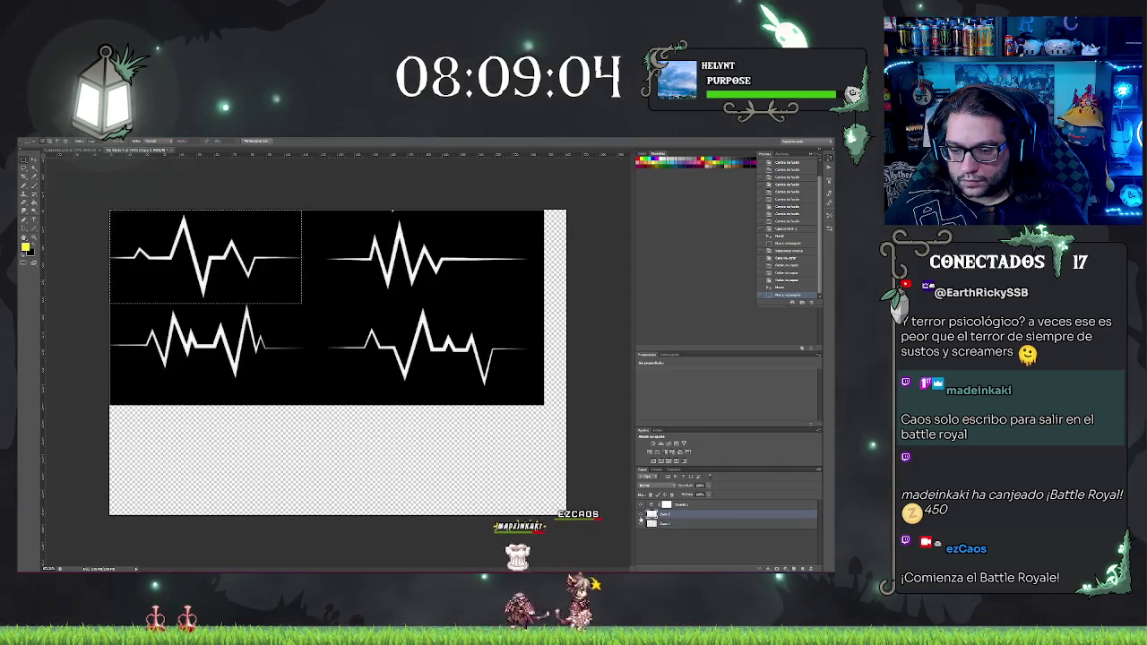
{"action": "right_click", "coordinate": [270, 263]}
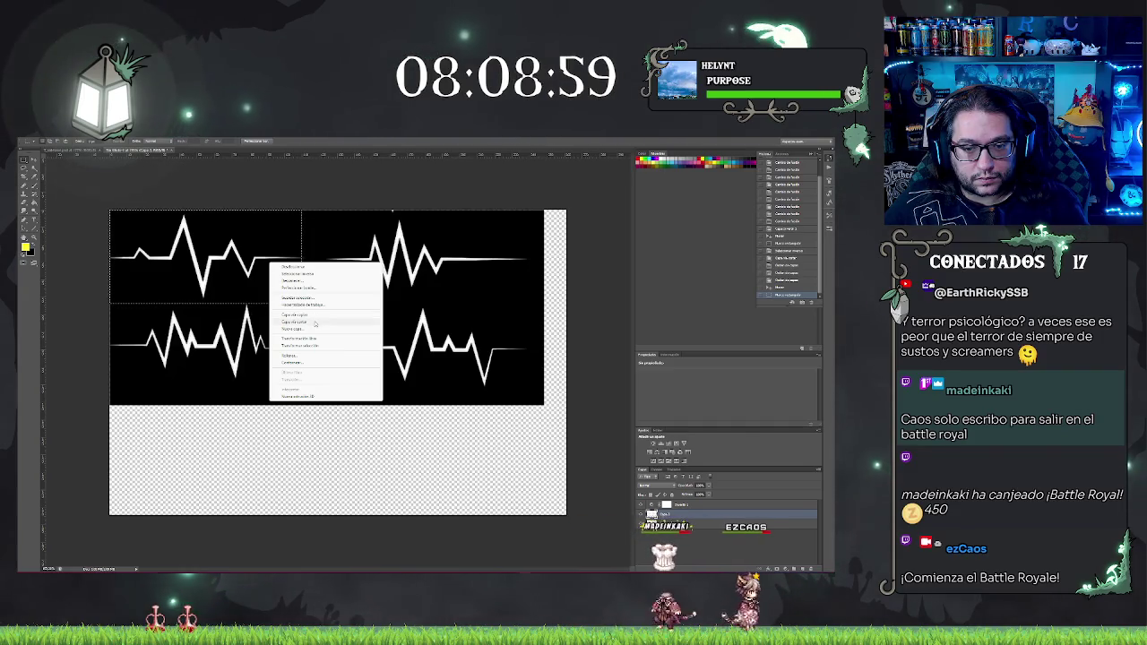
{"action": "left_click", "coordinate": [315, 323]}
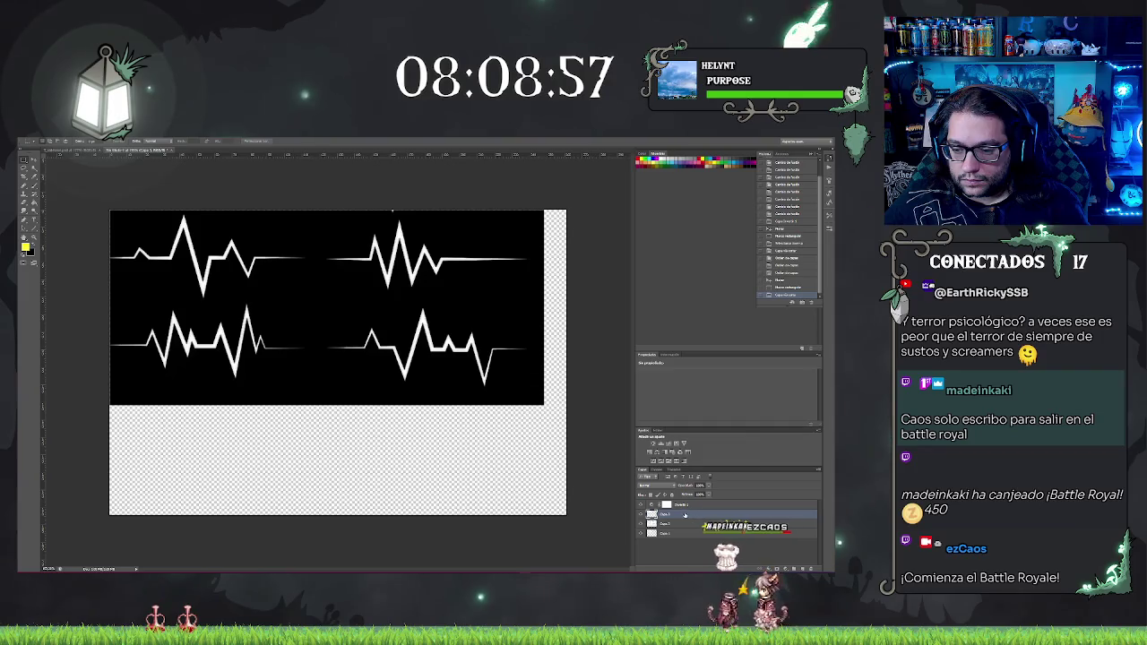
Step: Toggle the heartbeat layers to compare them, leaving all four heartbeats visible
{"action": "left_click", "coordinate": [681, 526]}
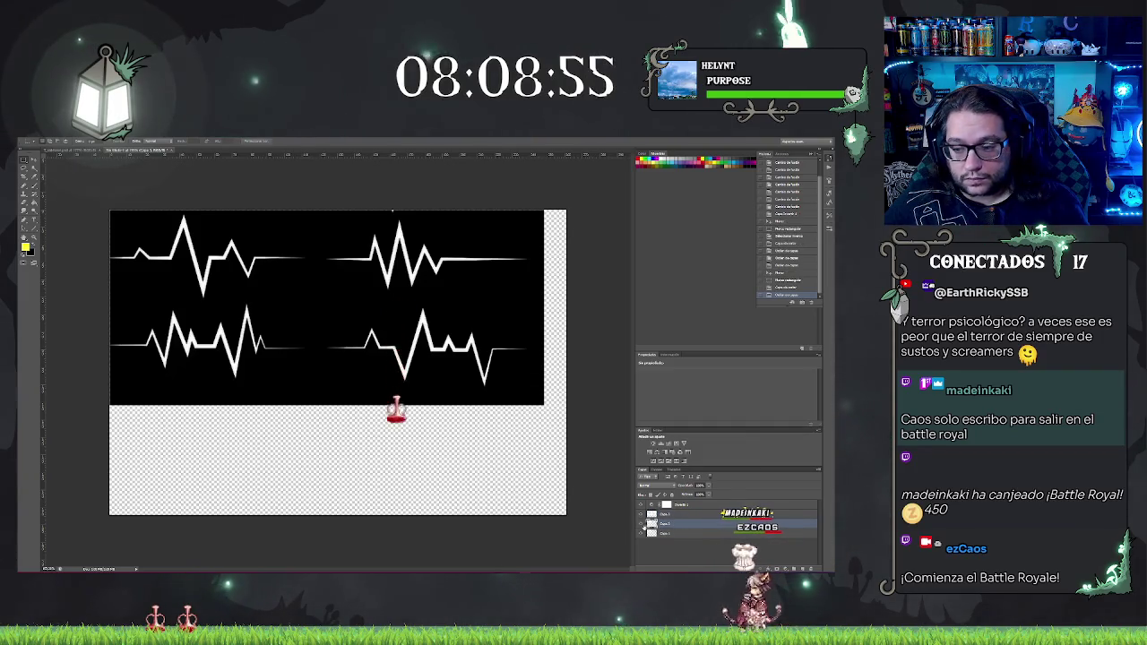
{"action": "left_click", "coordinate": [640, 529]}
{"action": "left_click", "coordinate": [640, 529]}
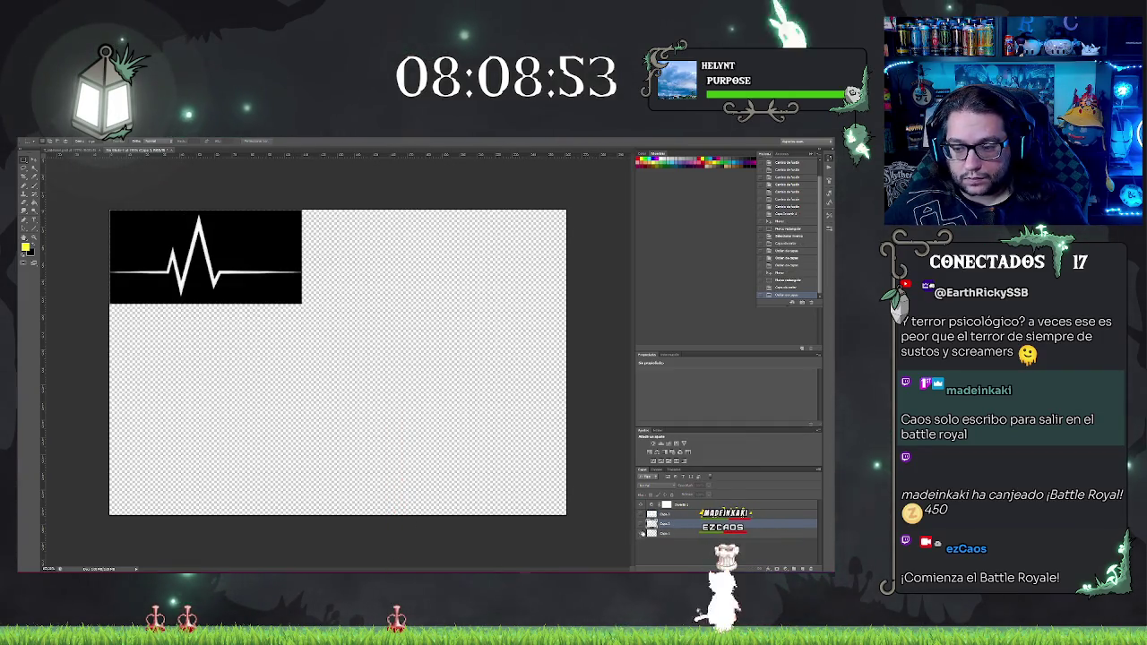
{"action": "left_click", "coordinate": [641, 525]}
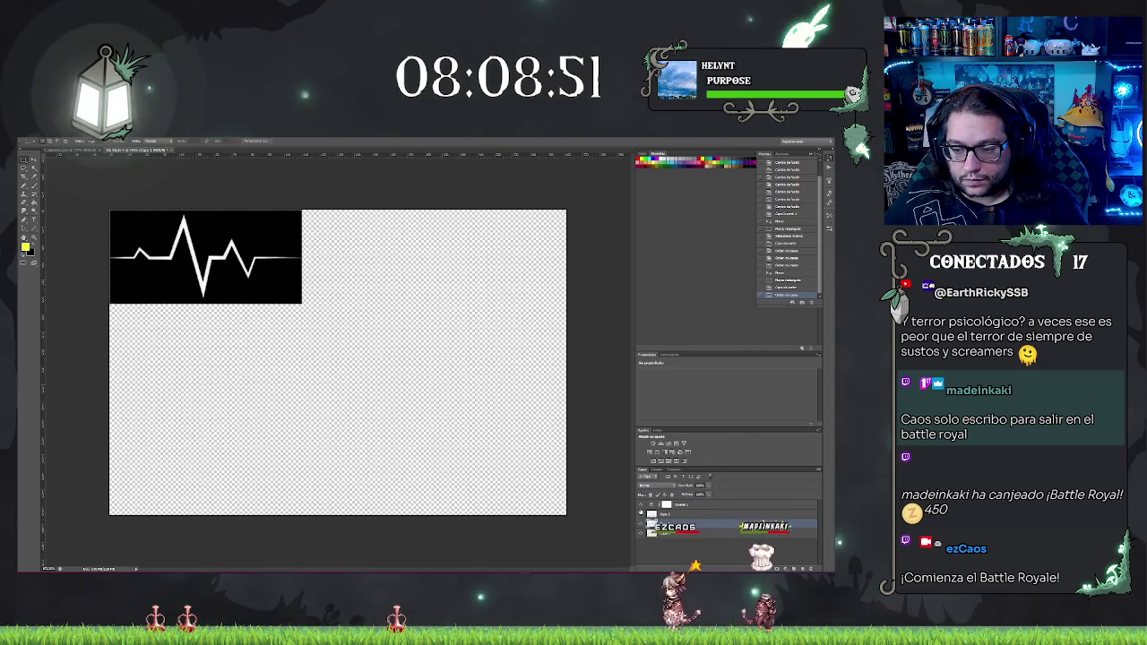
{"action": "left_click", "coordinate": [640, 528]}
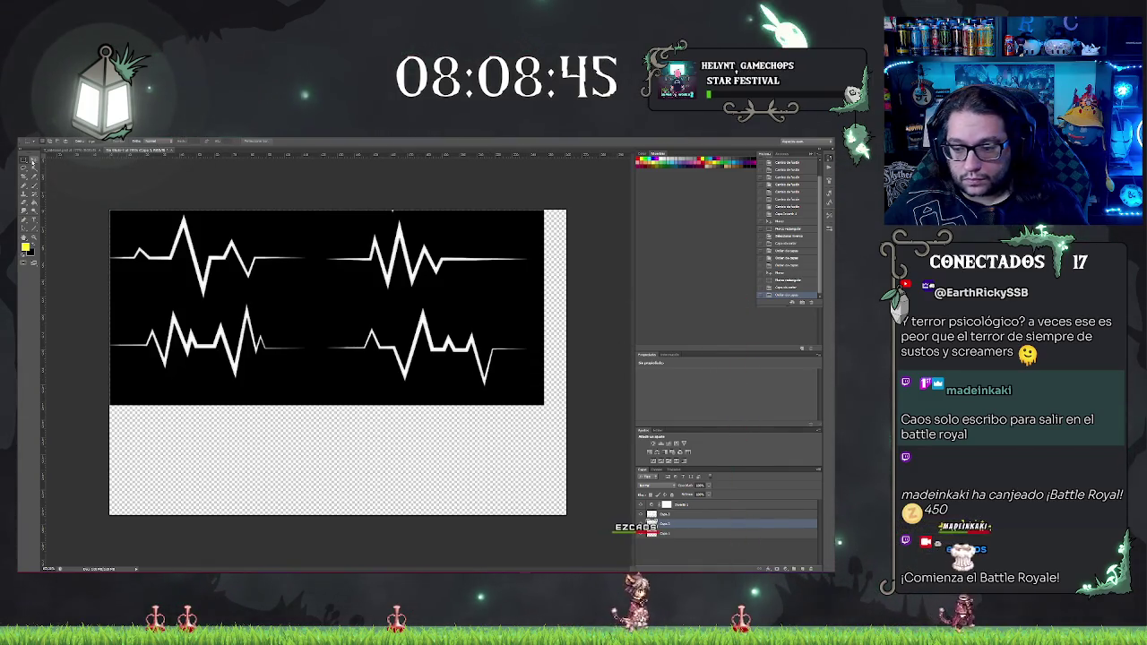
{"action": "key", "text": "v"}
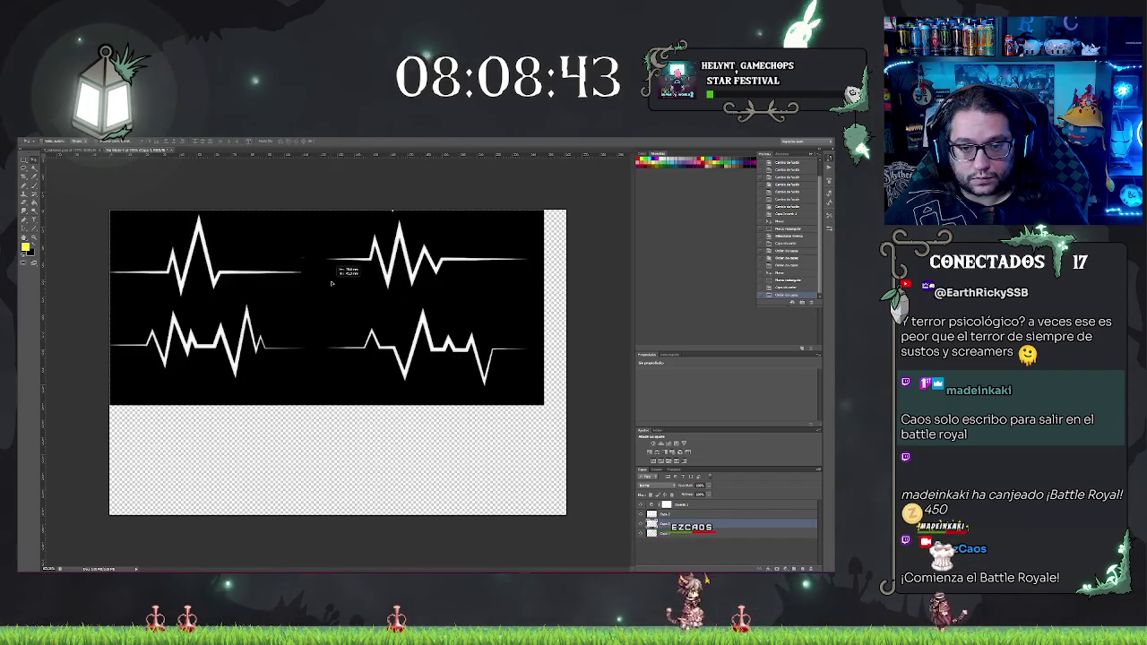
{"action": "left_click", "coordinate": [668, 514]}
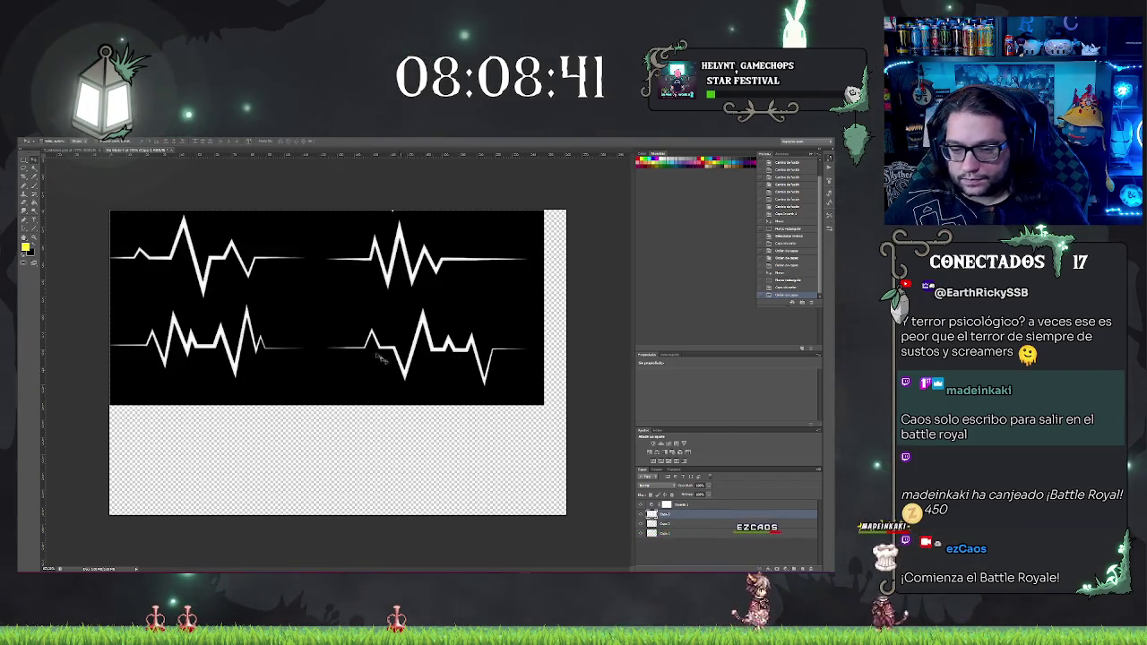
Step: Drag the cut heartbeat layer to the top-left, then crop the canvas to the first heartbeat panel
{"action": "mouse_move", "coordinate": [348, 324]}
{"action": "left_mouse_down"}
{"action": "mouse_move", "coordinate": [278, 297]}
{"action": "mouse_move", "coordinate": [317, 385]}
{"action": "mouse_move", "coordinate": [348, 320]}
{"action": "mouse_move", "coordinate": [364, 326]}
{"action": "mouse_move", "coordinate": [233, 263]}
{"action": "mouse_move", "coordinate": [207, 265]}
{"action": "left_mouse_up"}
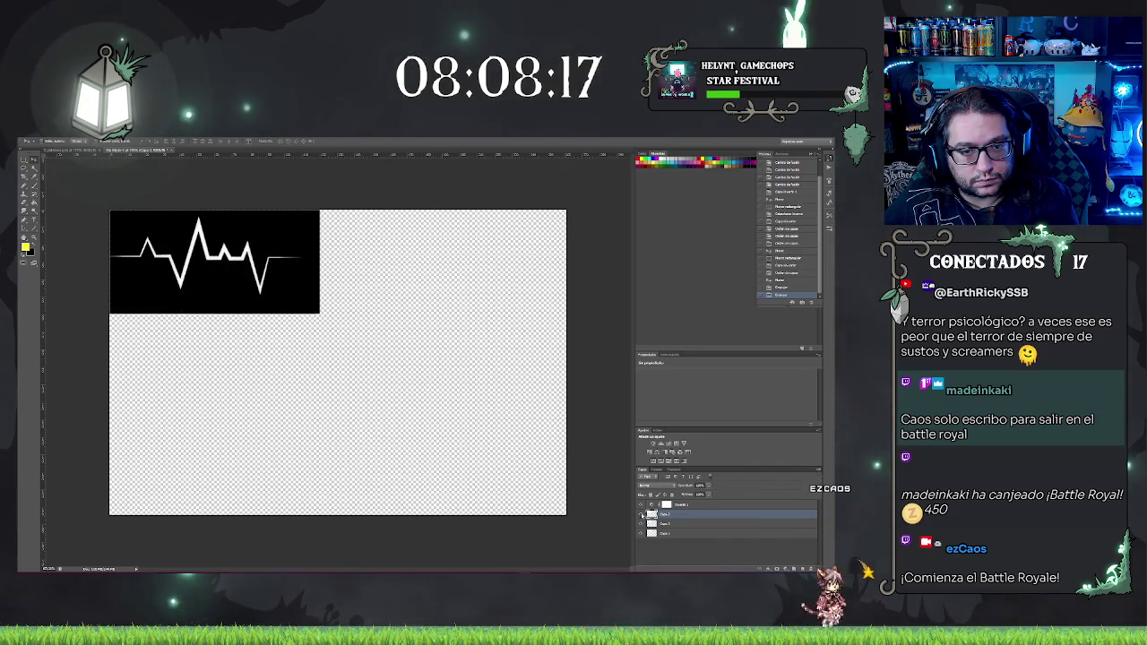
{"action": "left_click", "coordinate": [642, 516]}
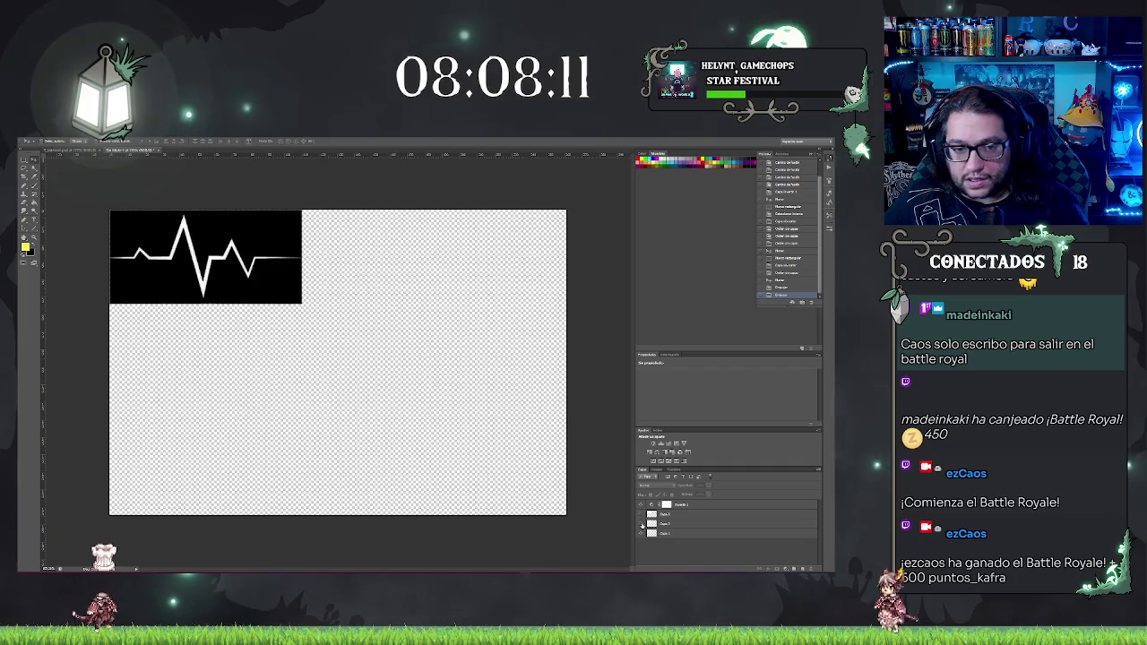
{"action": "left_click", "coordinate": [30, 175]}
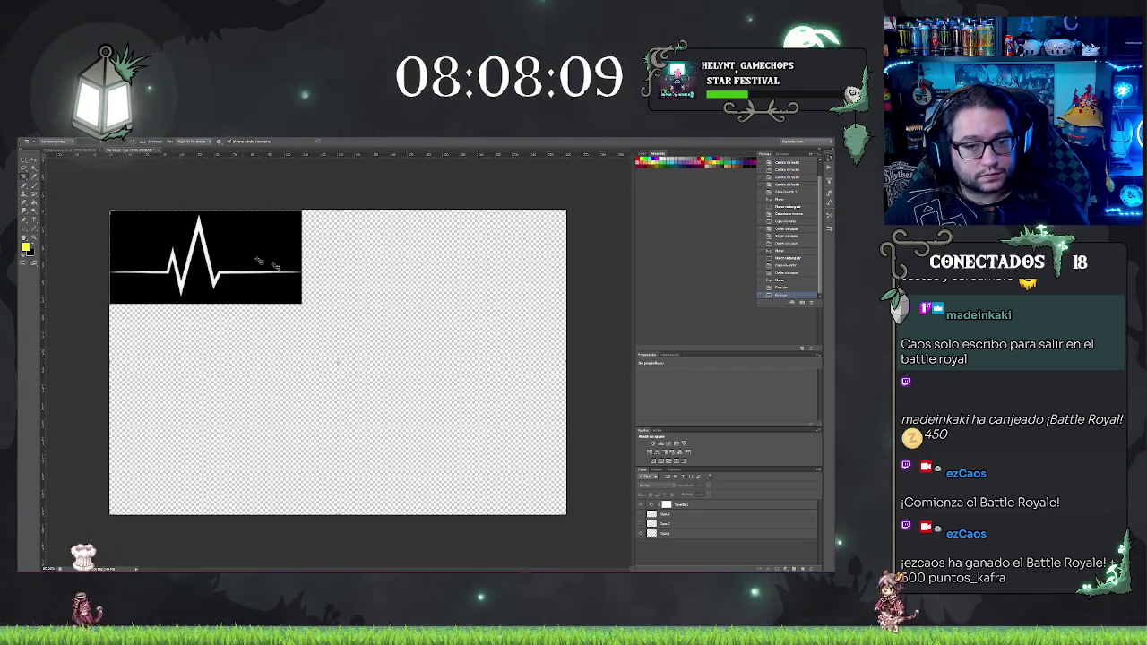
{"action": "mouse_move", "coordinate": [564, 515]}
{"action": "left_mouse_down"}
{"action": "mouse_move", "coordinate": [573, 491]}
{"action": "mouse_move", "coordinate": [421, 464]}
{"action": "mouse_move", "coordinate": [445, 395]}
{"action": "mouse_move", "coordinate": [436, 400]}
{"action": "left_mouse_up"}
{"action": "key", "text": "Return"}
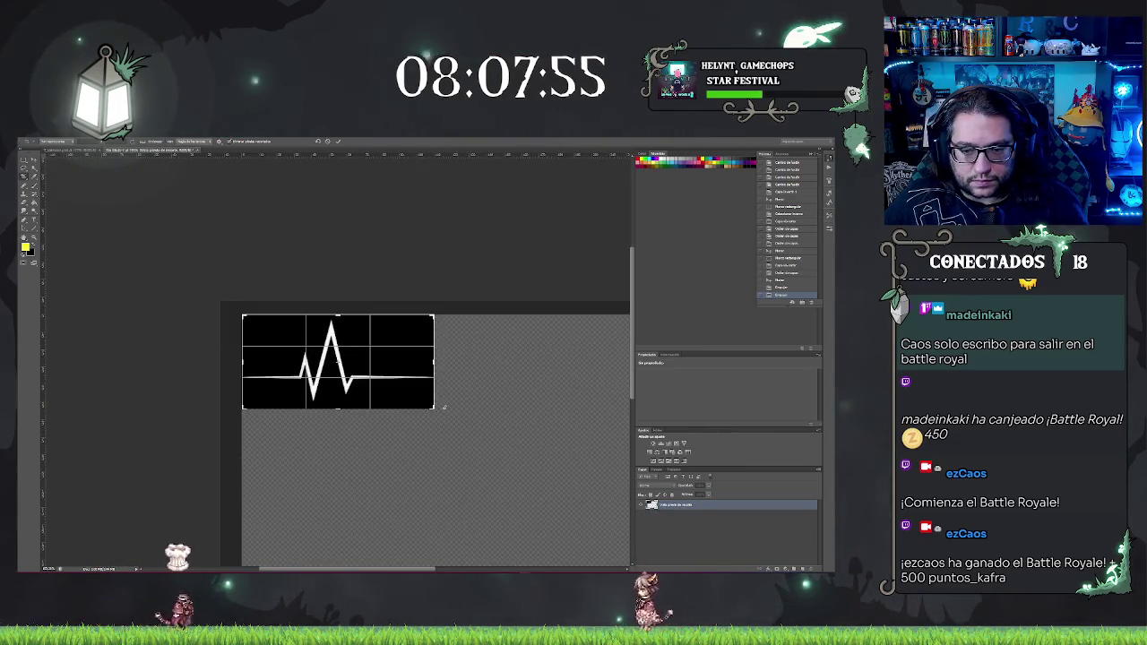
Step: Check each heartbeat layer in the cropped canvas, ending with the first layer shown
{"action": "key", "text": "m"}
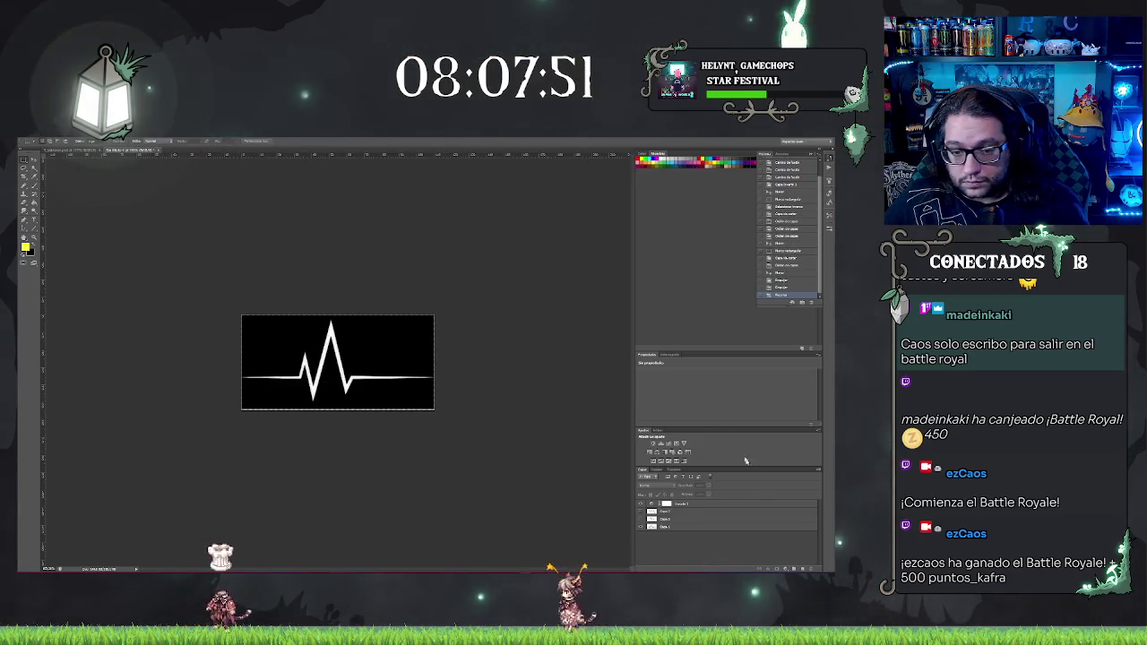
{"action": "left_click", "coordinate": [641, 526]}
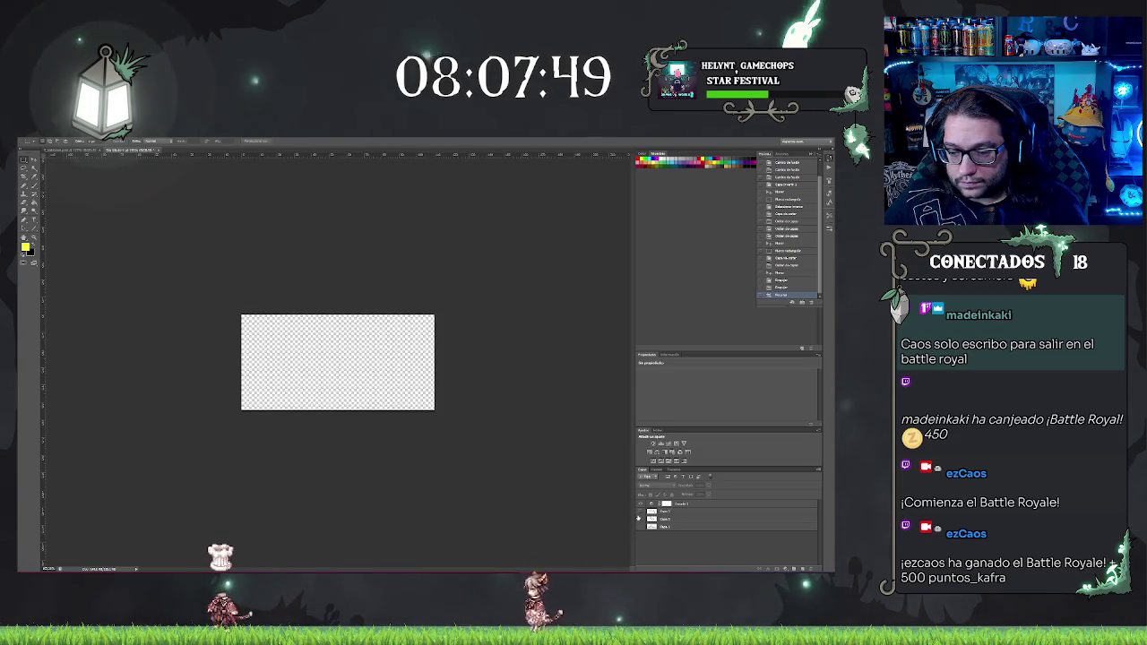
{"action": "left_click", "coordinate": [641, 519]}
{"action": "left_click", "coordinate": [641, 519]}
{"action": "left_click", "coordinate": [640, 512]}
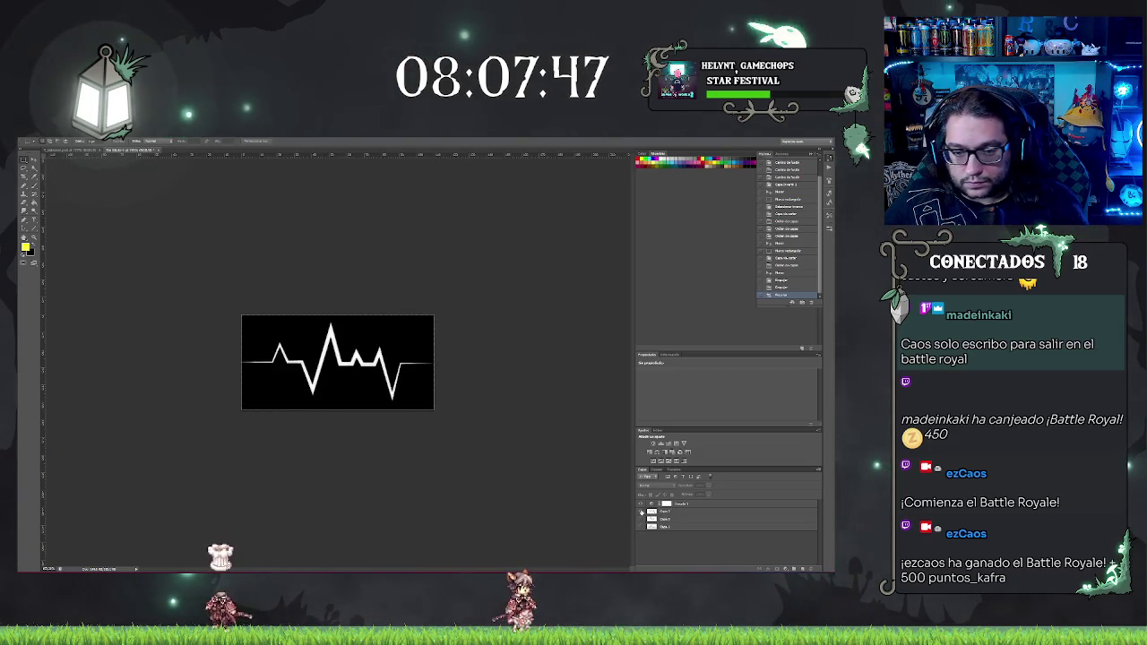
{"action": "left_click", "coordinate": [641, 511]}
{"action": "left_click", "coordinate": [640, 526]}
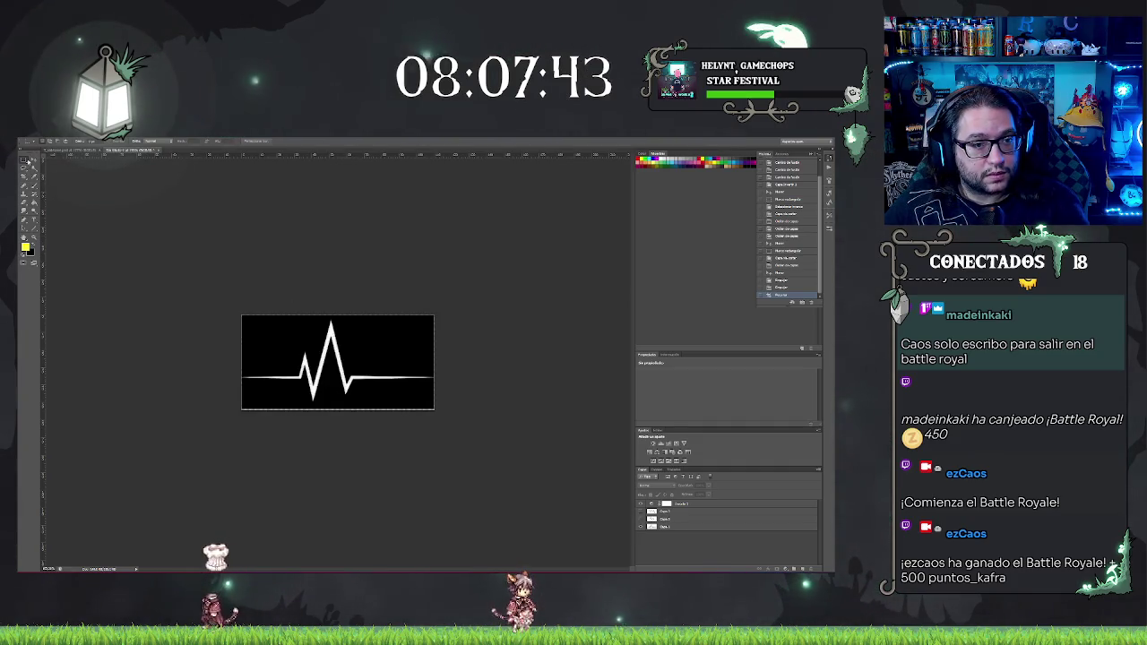
Step: Transform the heartbeat layer to fit the cropped canvas and commit it
{"action": "left_click", "coordinate": [30, 176]}
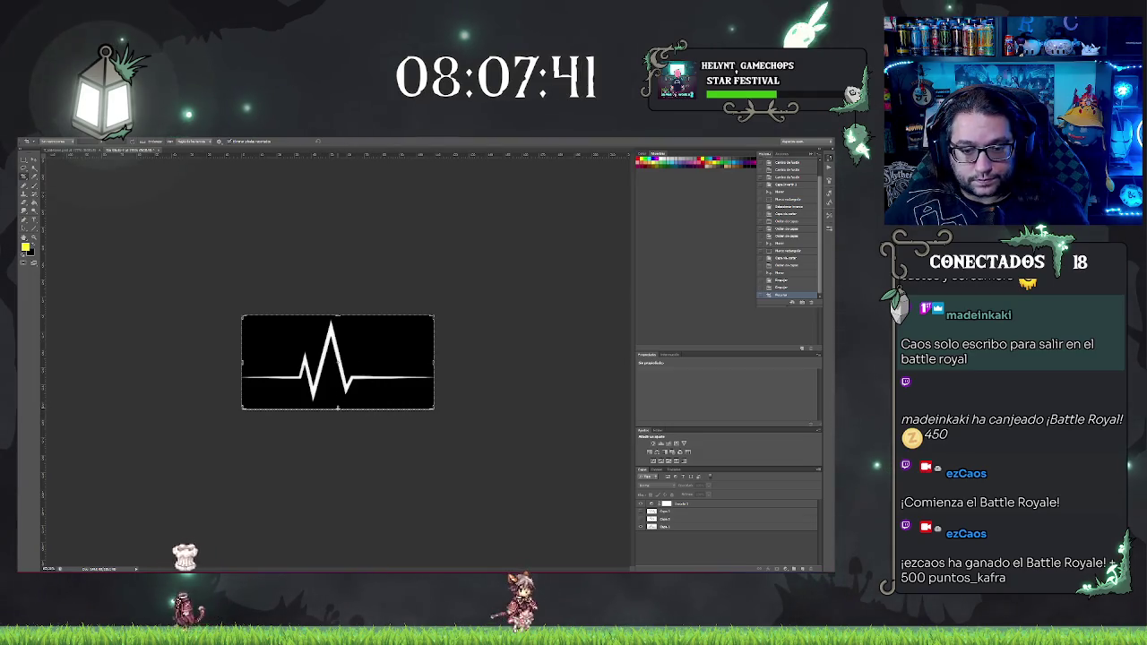
{"action": "left_click", "coordinate": [338, 408]}
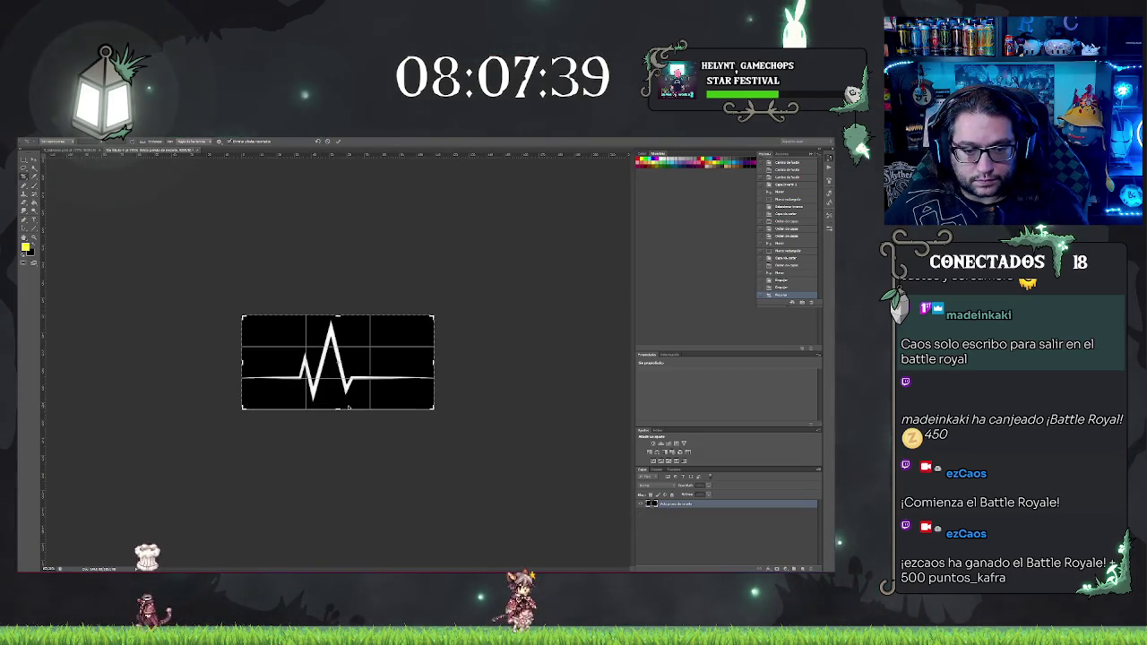
{"action": "key", "text": "Return"}
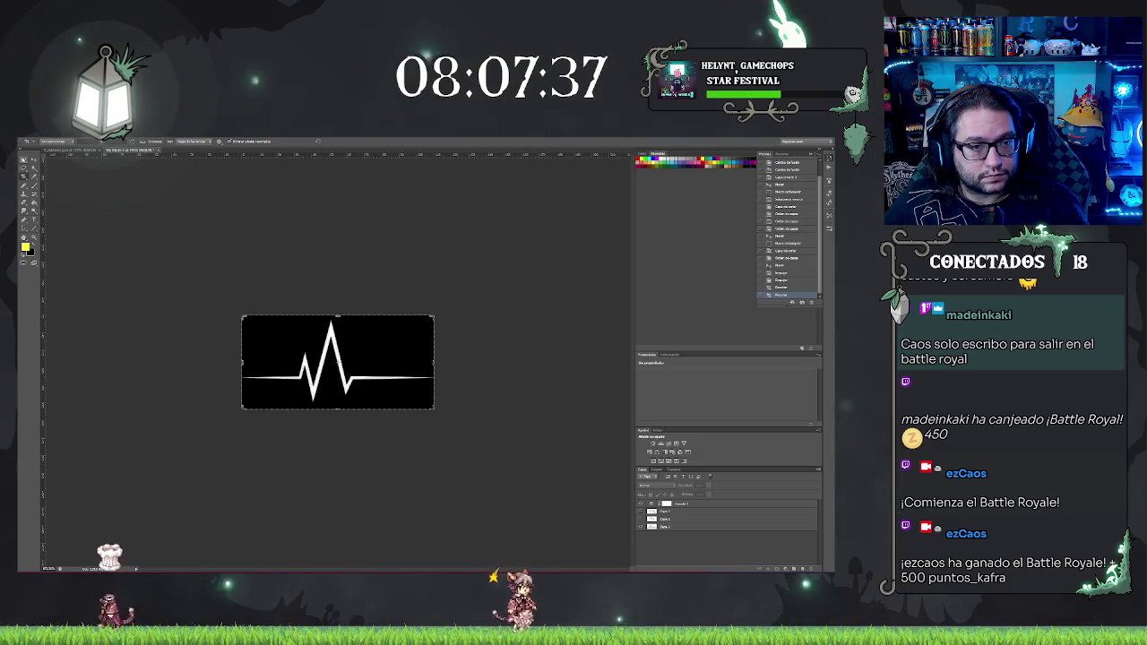
{"action": "key", "text": "m"}
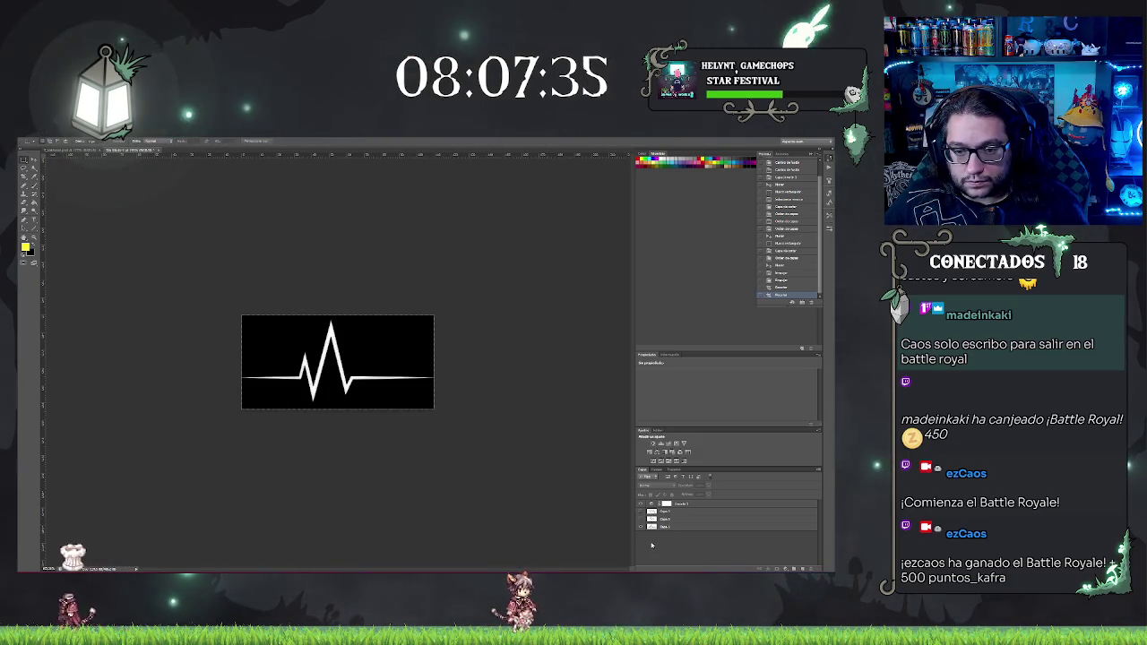
Step: Preview the other heartbeat layers, then hide the extras so only one heartbeat line shows
{"action": "left_click", "coordinate": [642, 525]}
{"action": "left_click", "coordinate": [641, 518]}
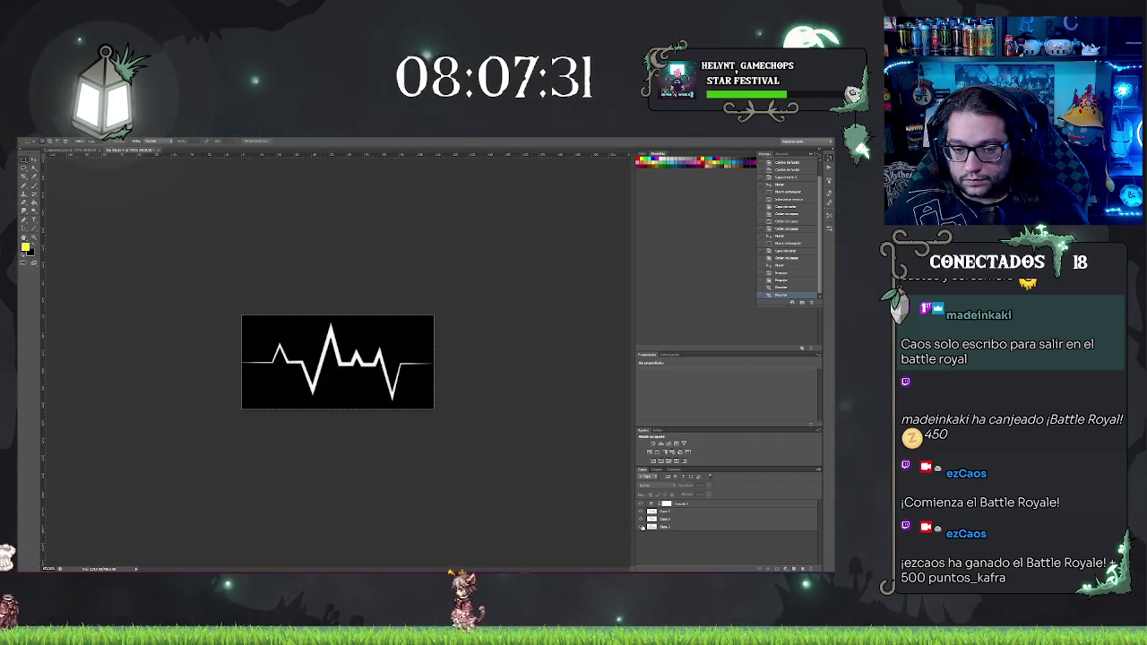
{"action": "left_click", "coordinate": [641, 521]}
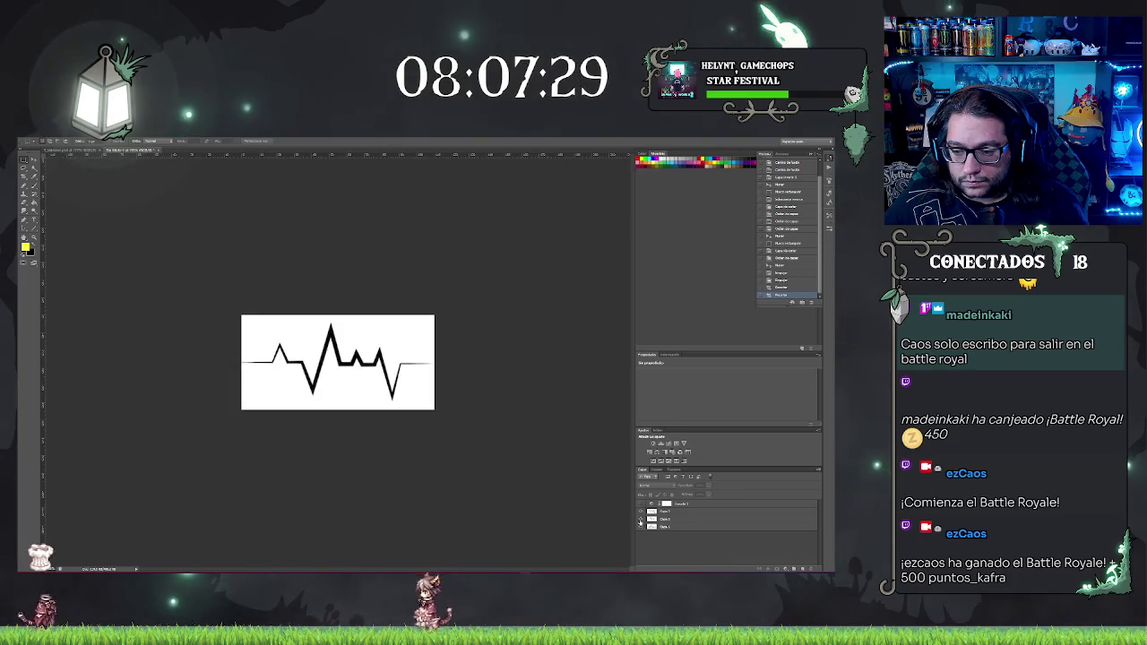
{"action": "left_click", "coordinate": [640, 520]}
{"action": "left_click", "coordinate": [642, 504]}
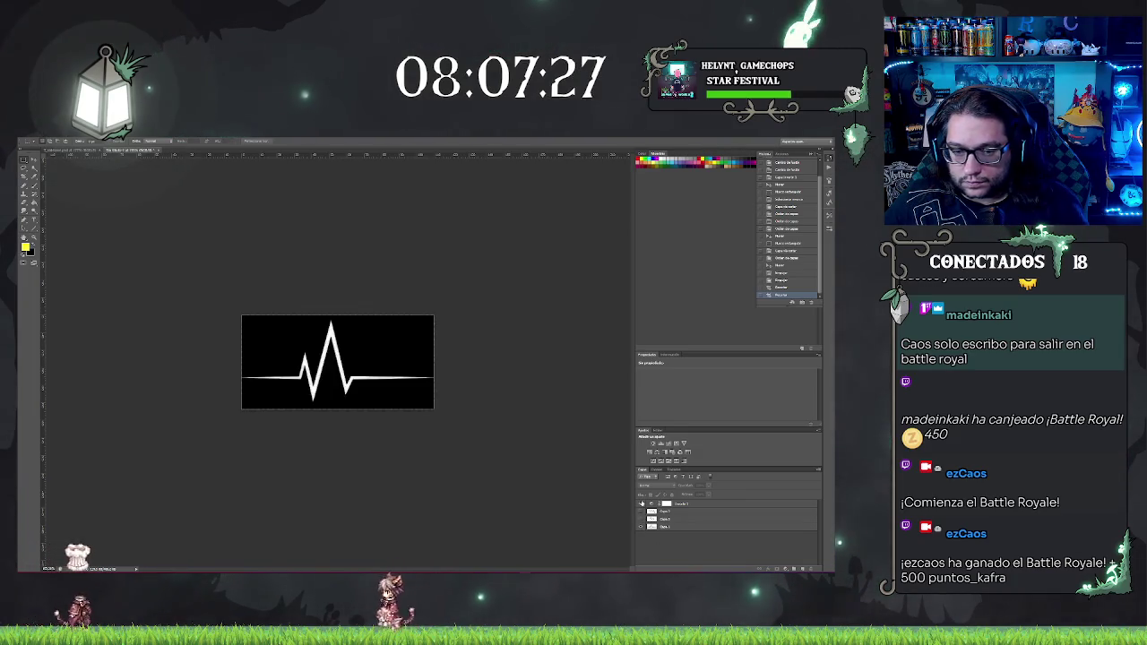
{"action": "left_click", "coordinate": [36, 140]}
{"action": "left_click", "coordinate": [72, 208]}
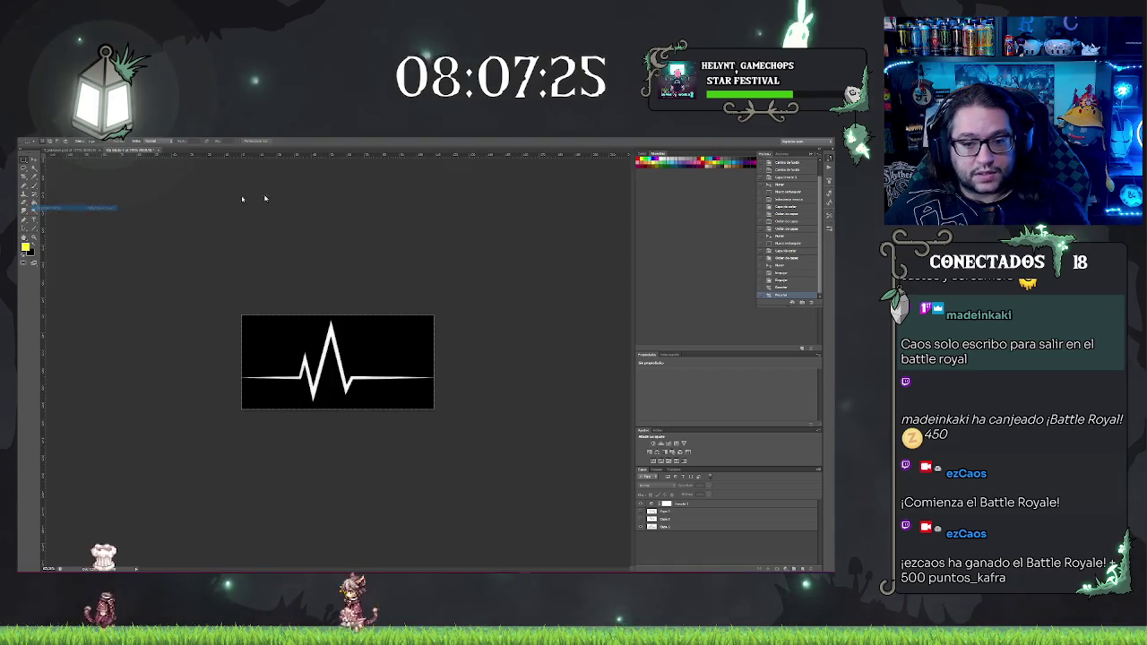
Step: Save the heartbeat image as 'T_Ca…' and again as 'Cuadro 2'
{"action": "type", "text": "T"}
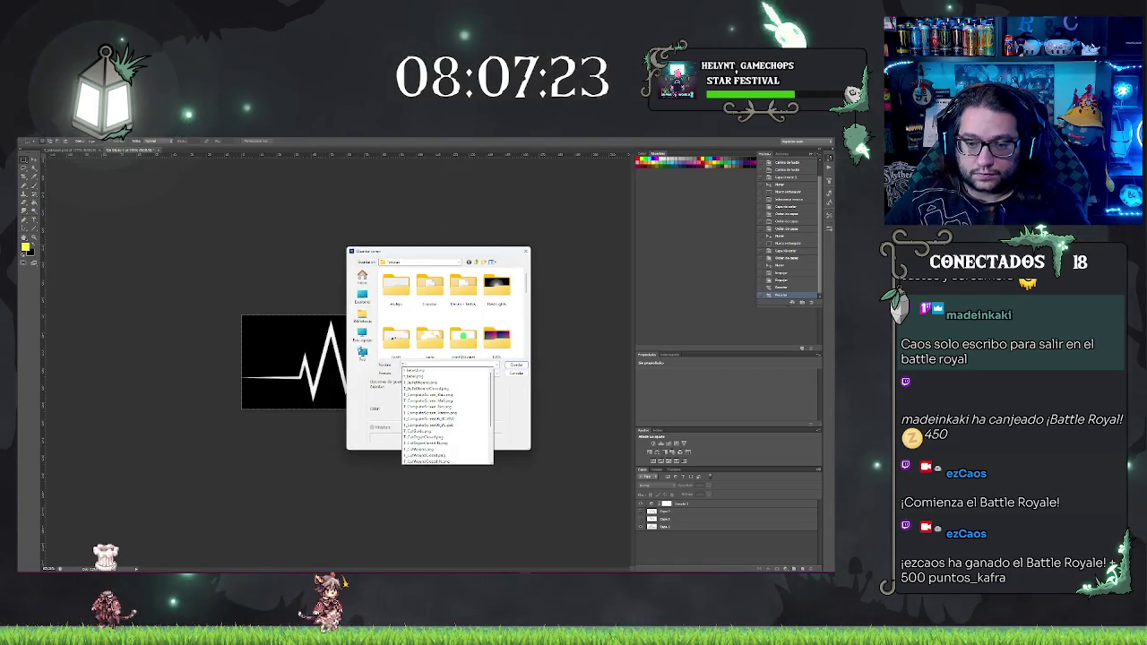
{"action": "type", "text": "_Ca"}
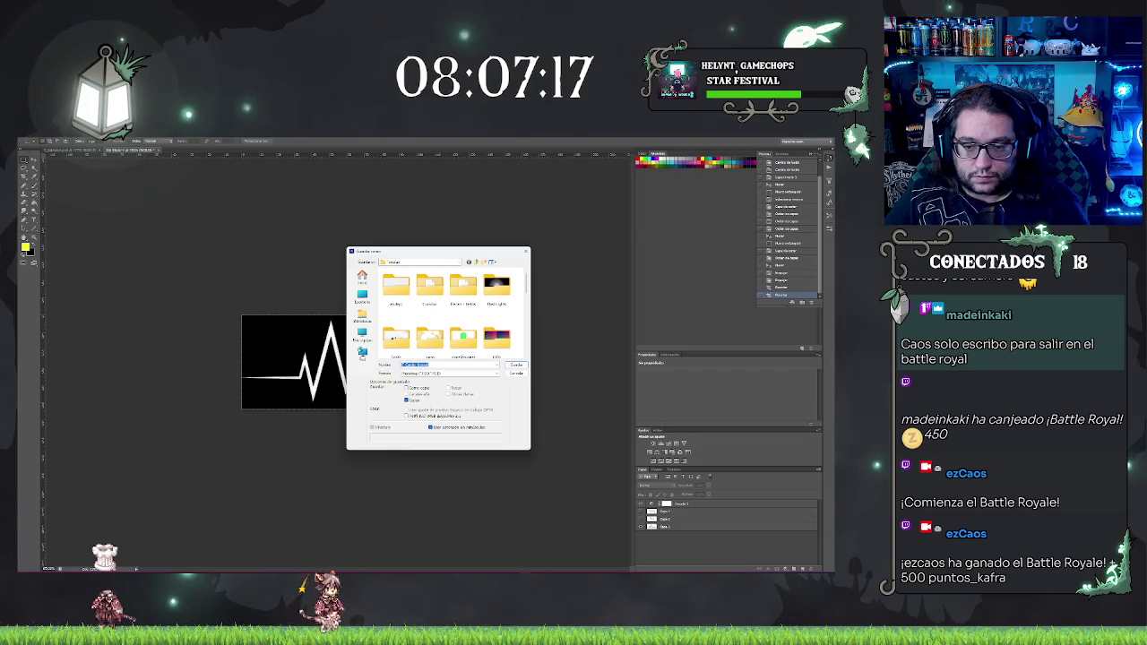
{"action": "key", "text": "Return"}
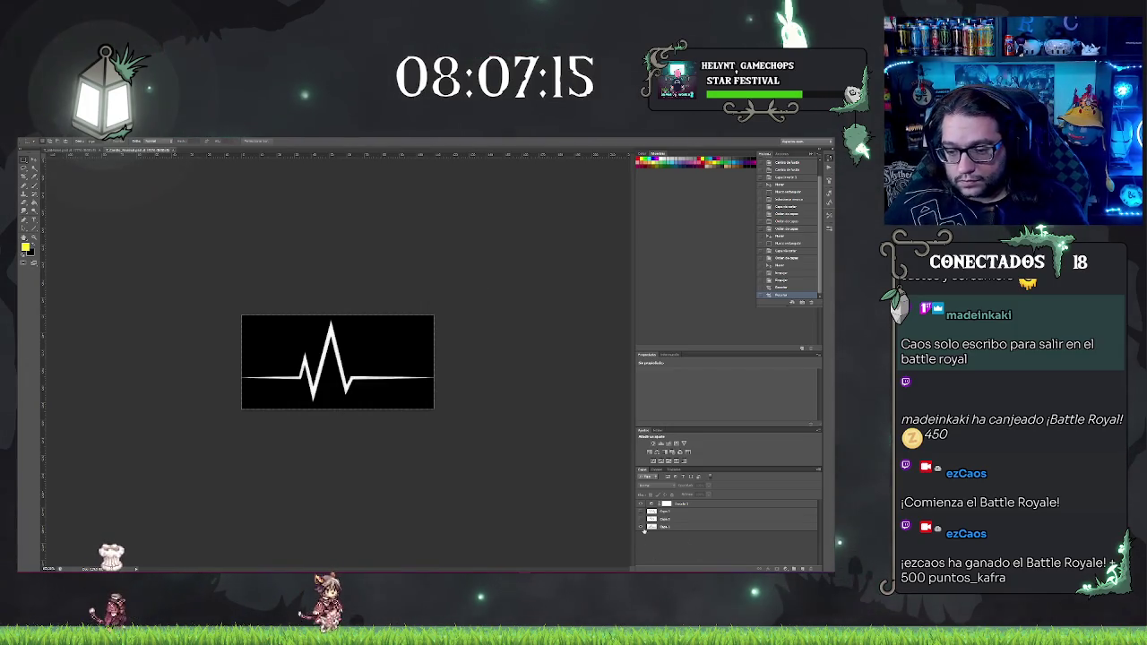
{"action": "left_click", "coordinate": [34, 141]}
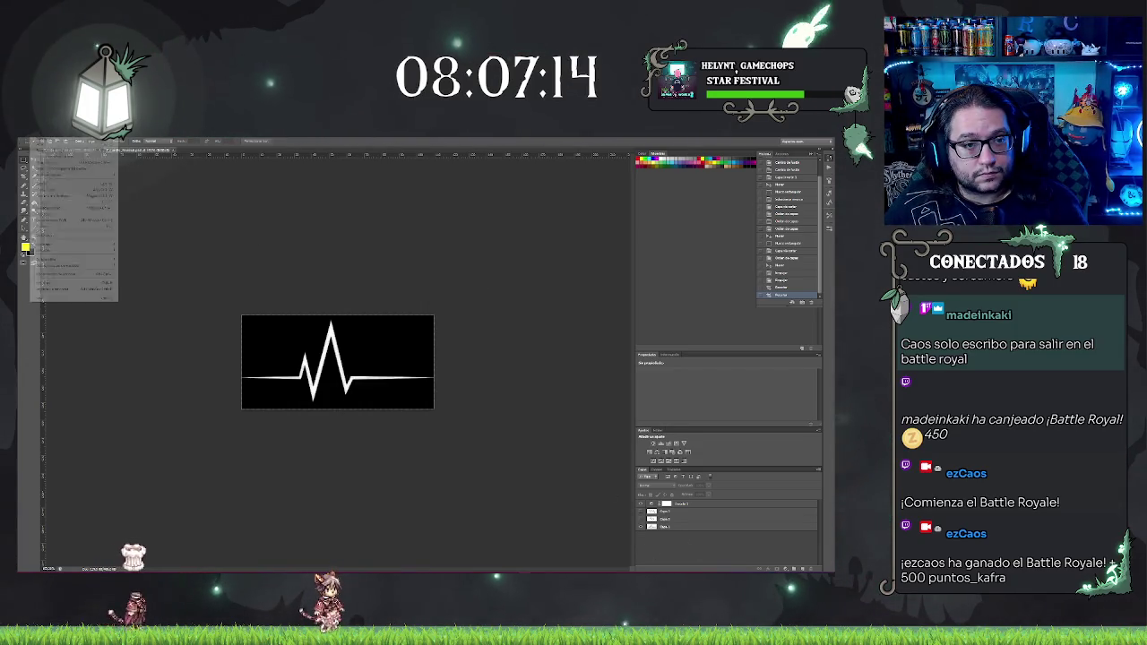
{"action": "left_click", "coordinate": [60, 208]}
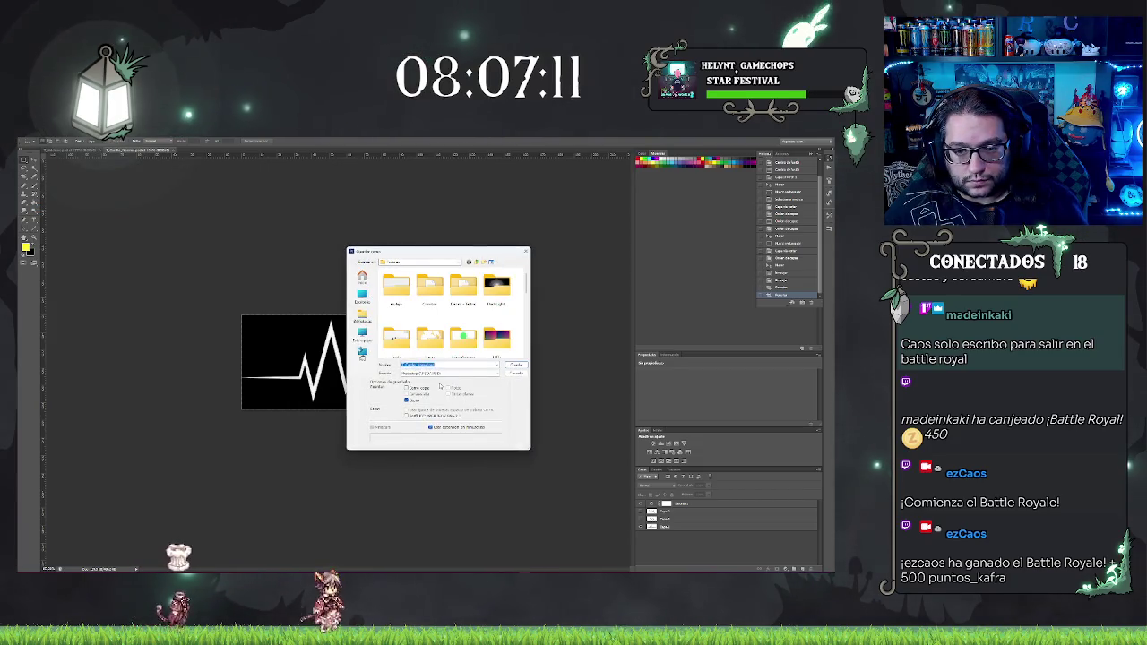
{"action": "type", "text": "Cuadro 2"}
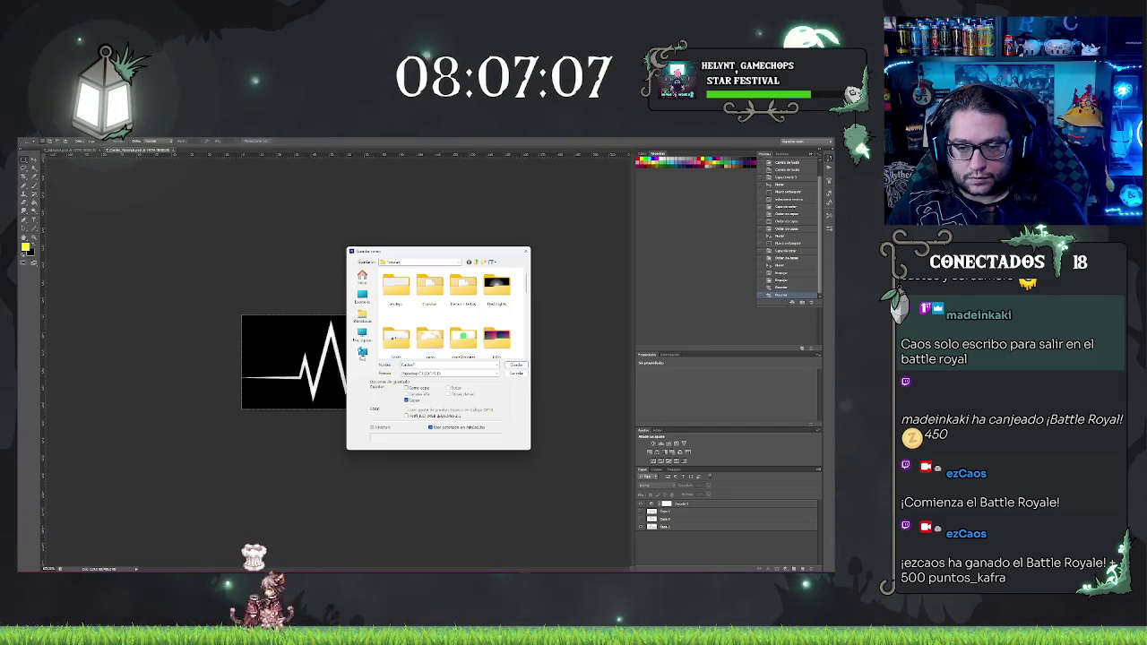
{"action": "key", "text": "Return"}
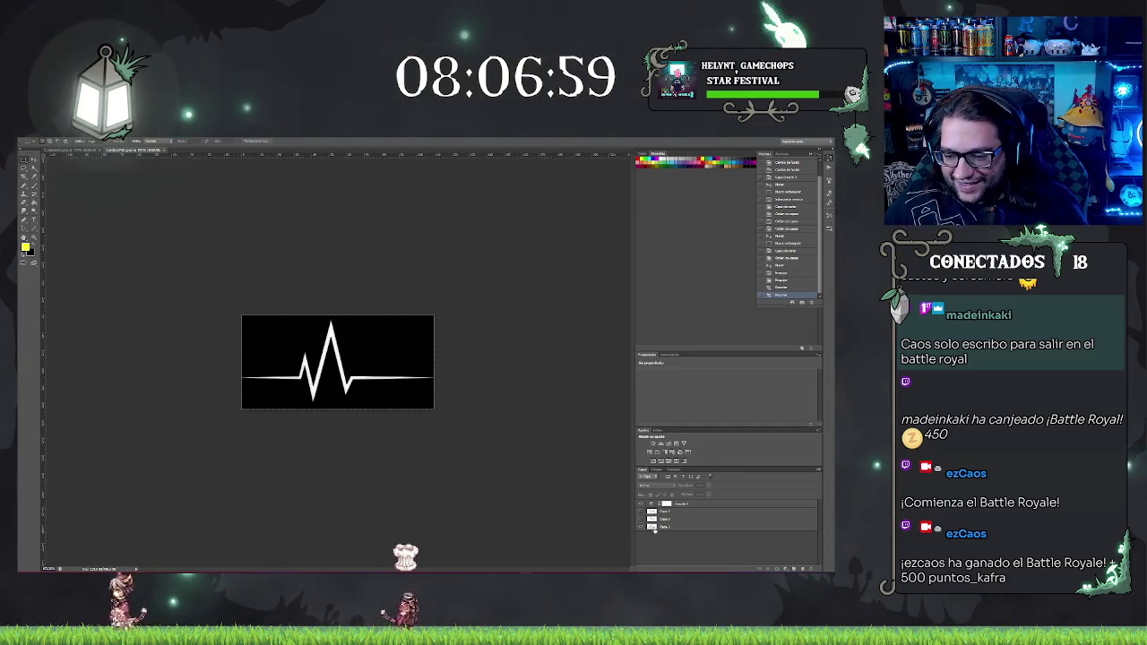
Step: Add a new layer at the bottom of the stack, fill it black, and show the white heartbeat over it
{"action": "left_click", "coordinate": [641, 512]}
{"action": "left_click", "coordinate": [641, 519]}
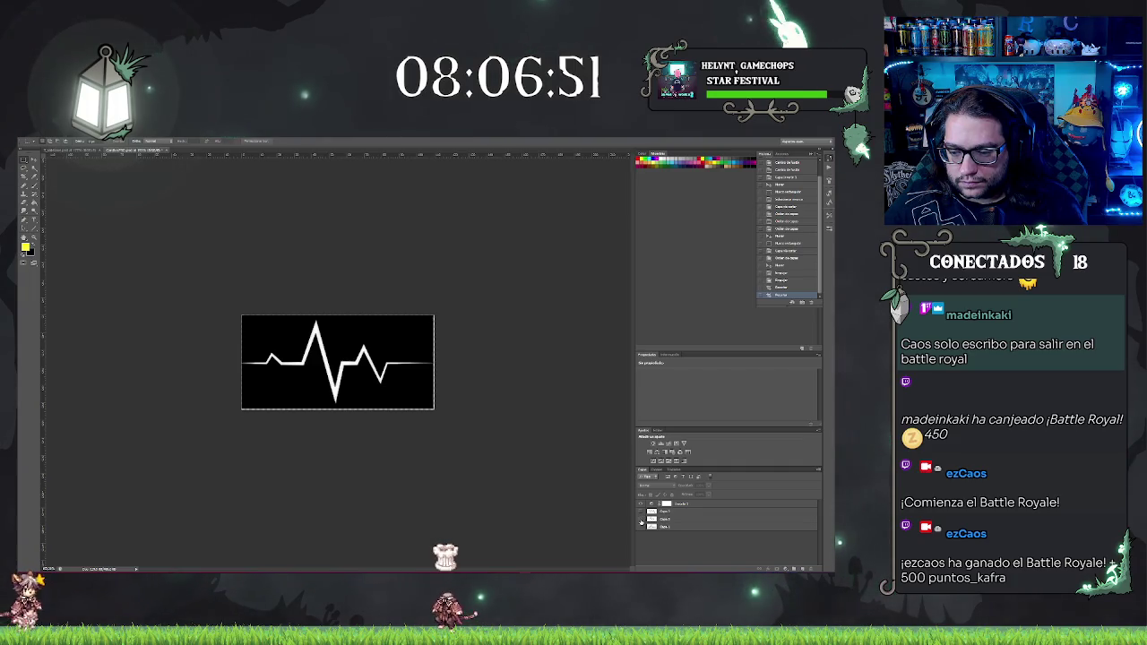
{"action": "left_click", "coordinate": [641, 520]}
{"action": "left_click", "coordinate": [32, 141]}
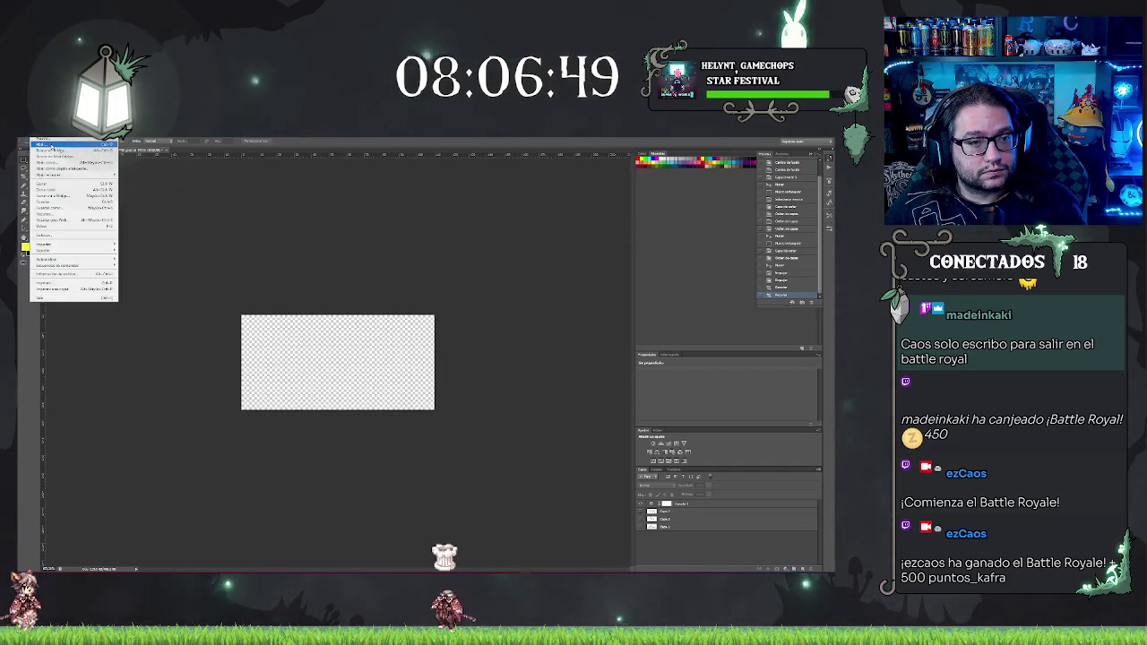
{"action": "mouse_move", "coordinate": [161, 149]}
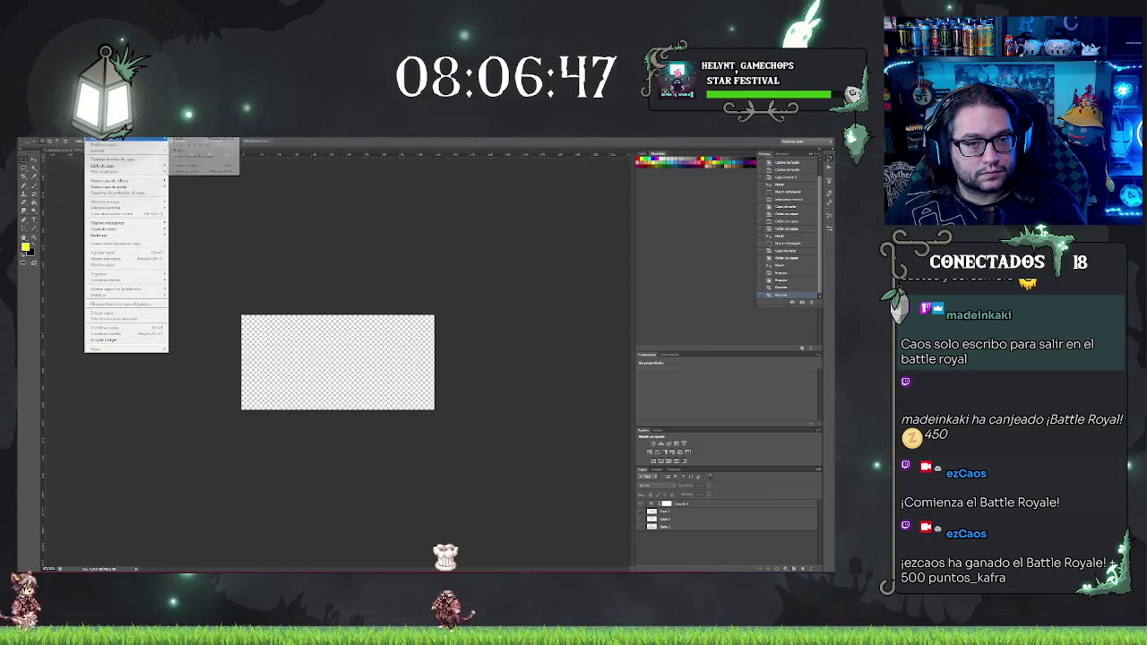
{"action": "left_click", "coordinate": [197, 147]}
{"action": "key", "text": "Return"}
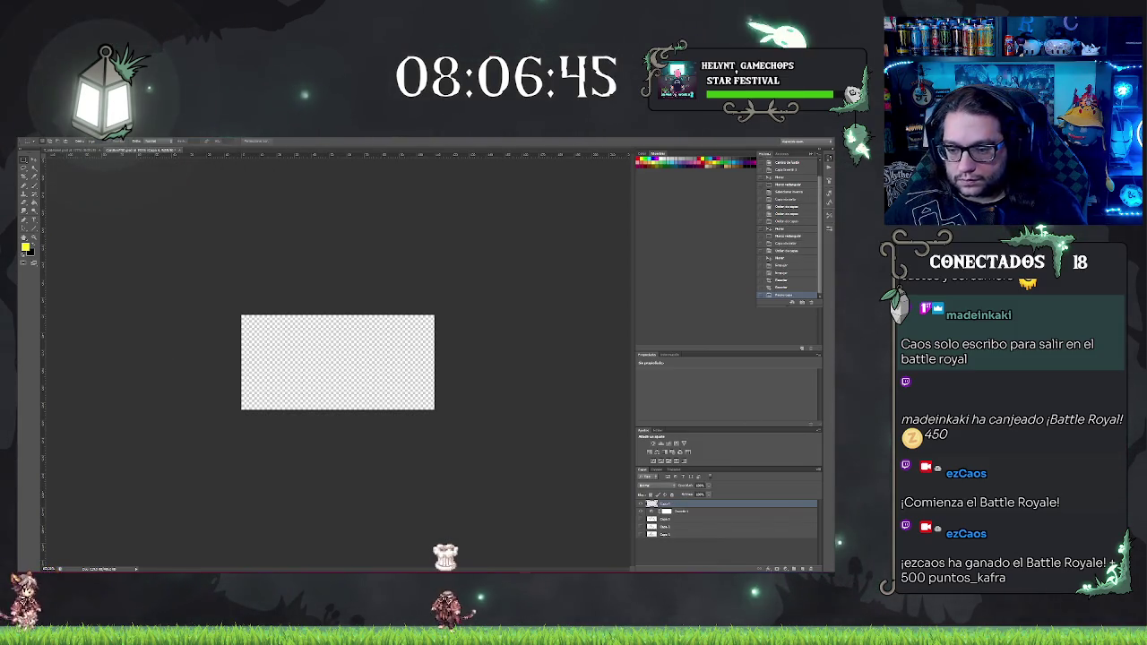
{"action": "left_click_drag", "start_coordinate": [676, 534], "coordinate": [679, 556]}
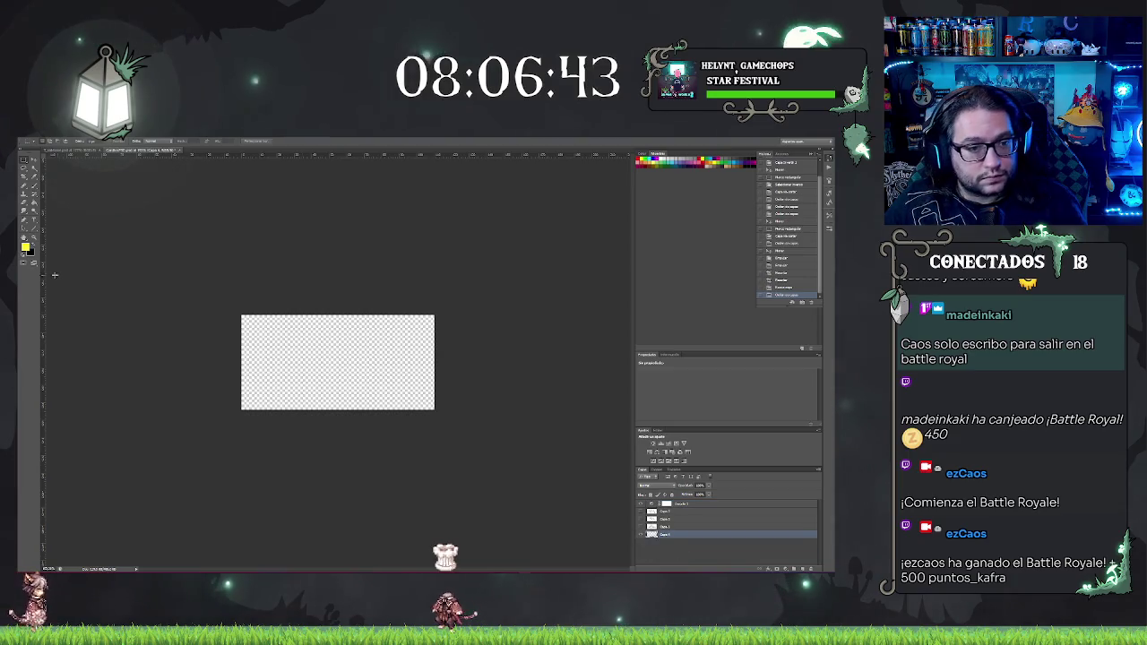
{"action": "left_click", "coordinate": [25, 246]}
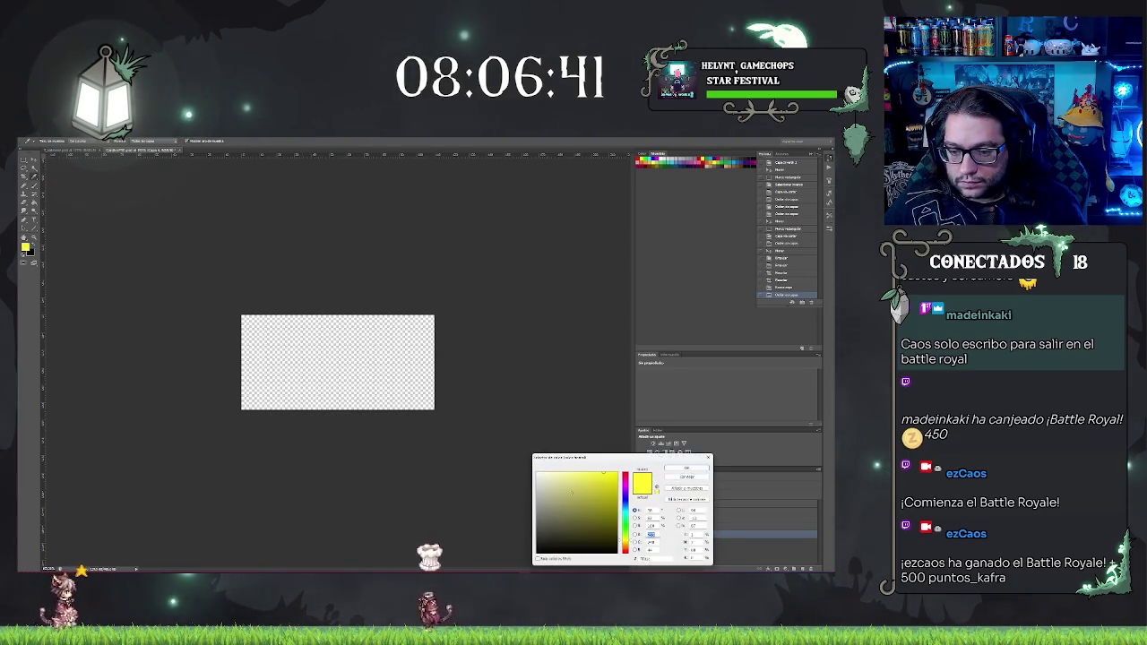
{"action": "left_click", "coordinate": [684, 471]}
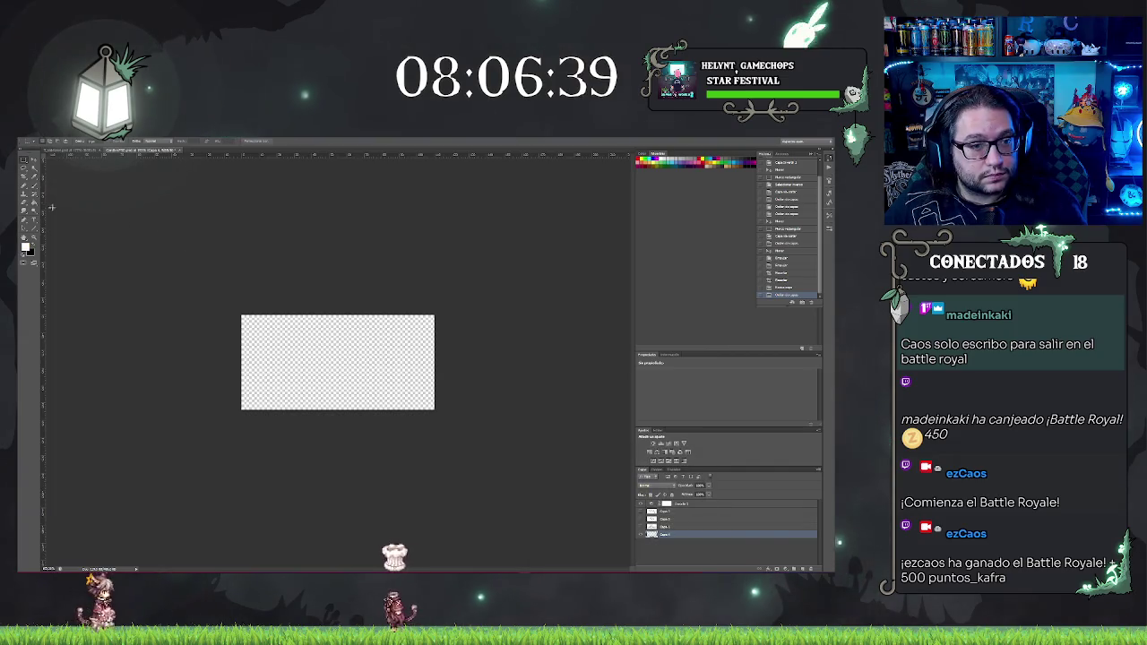
{"action": "left_click", "coordinate": [366, 360]}
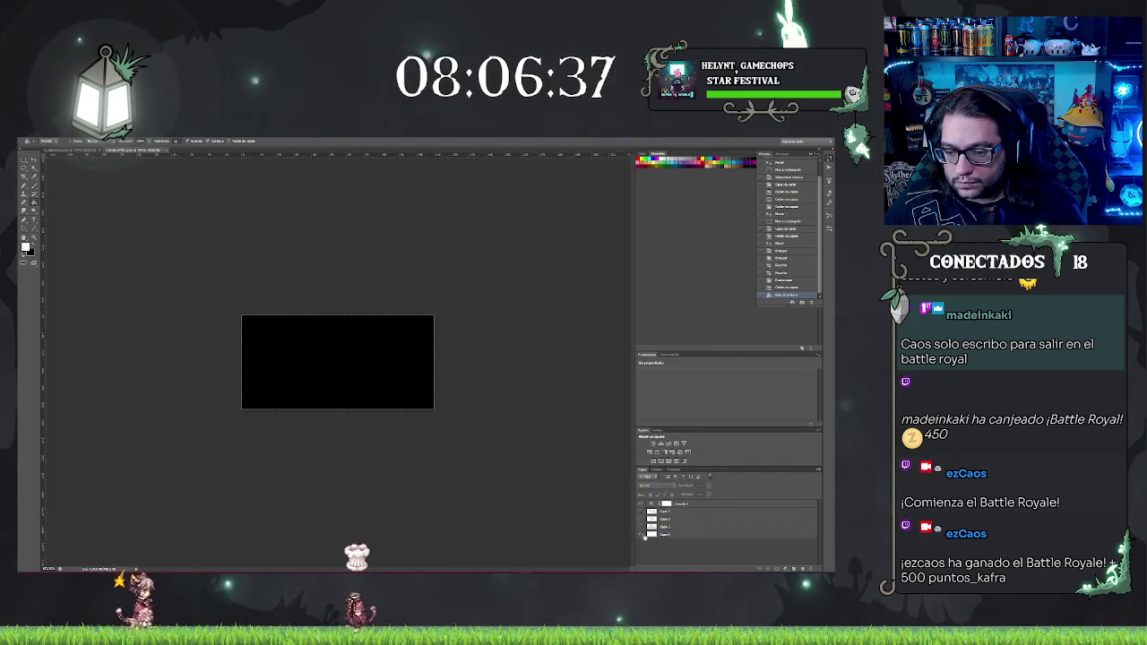
{"action": "left_click", "coordinate": [640, 527]}
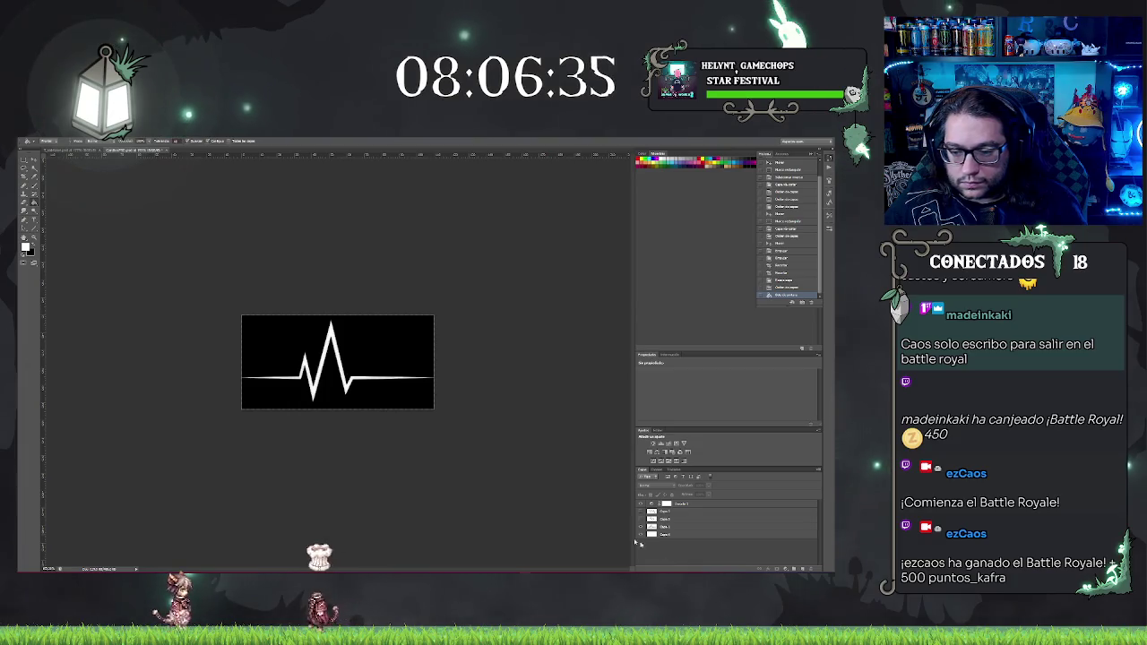
Step: Save the black-background heartbeat over the existing file, confirming Replace
{"action": "left_click", "coordinate": [43, 141]}
{"action": "left_click", "coordinate": [63, 207]}
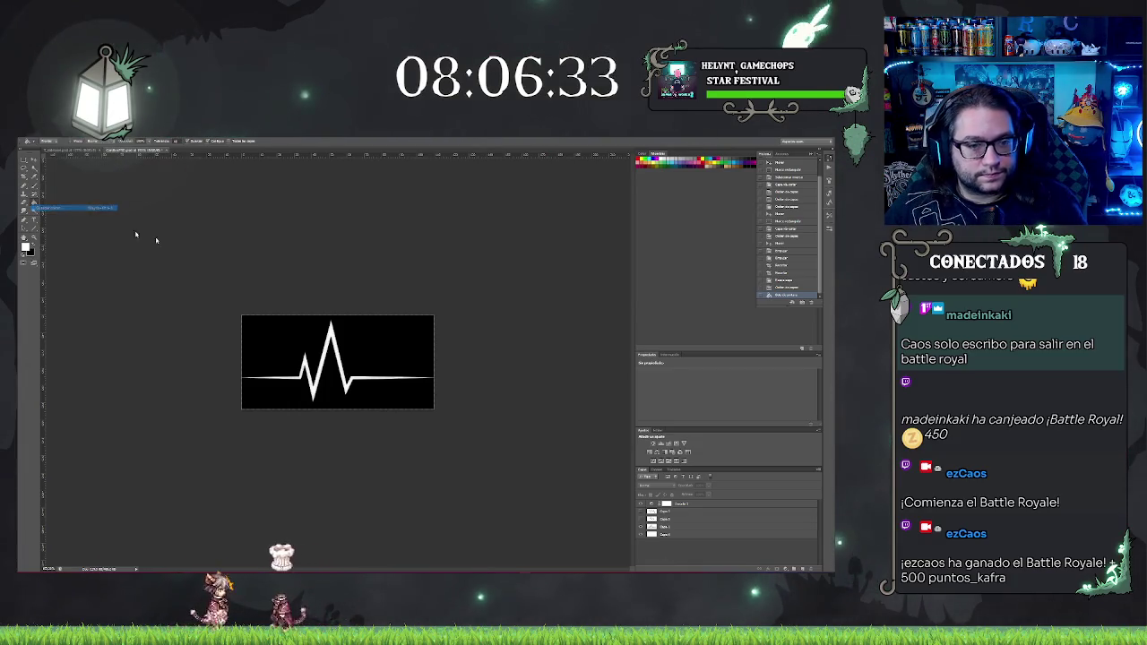
{"action": "type", "text": "c"}
{"action": "left_click", "coordinate": [513, 366]}
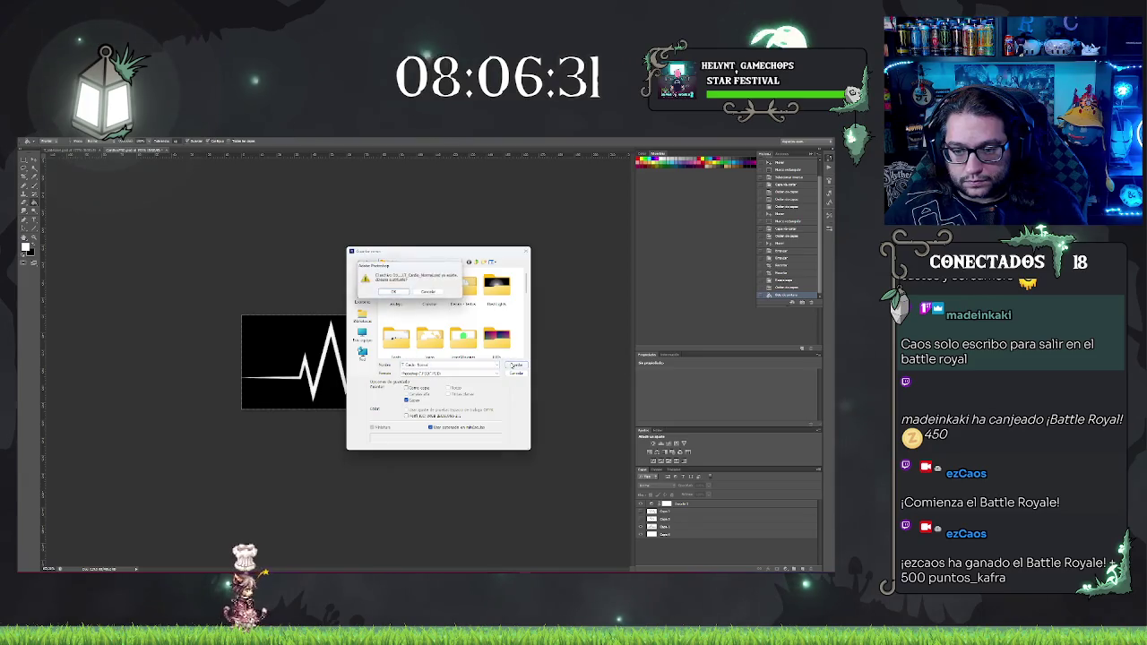
{"action": "left_click", "coordinate": [399, 292]}
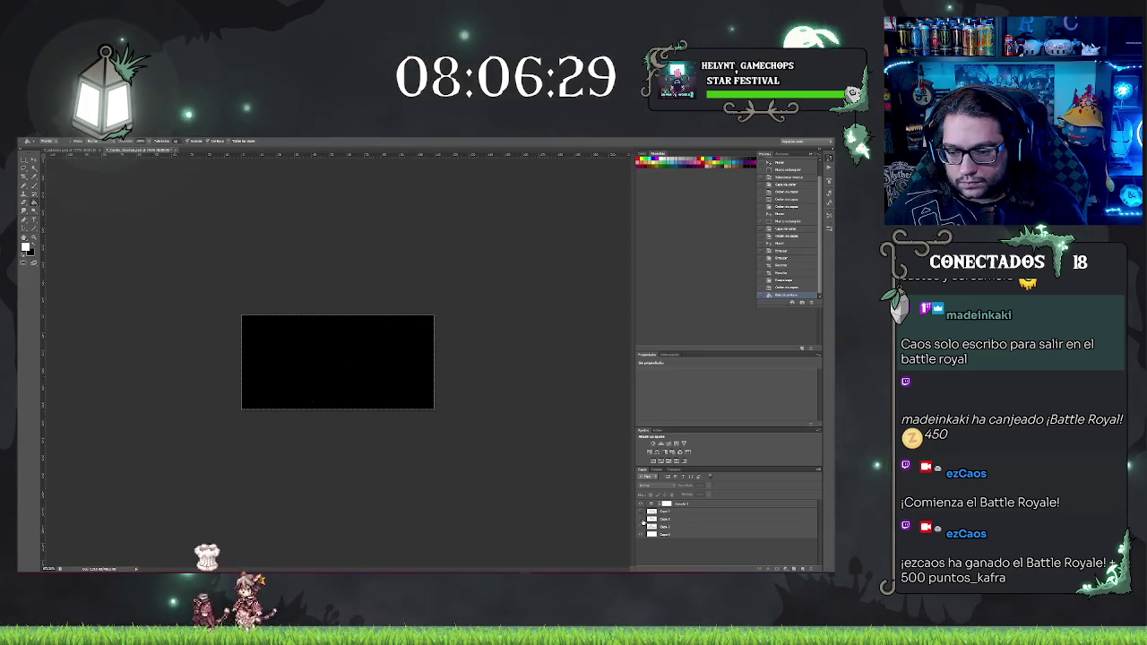
Step: Save the next two heartbeat versions as image files
{"action": "left_click", "coordinate": [38, 141]}
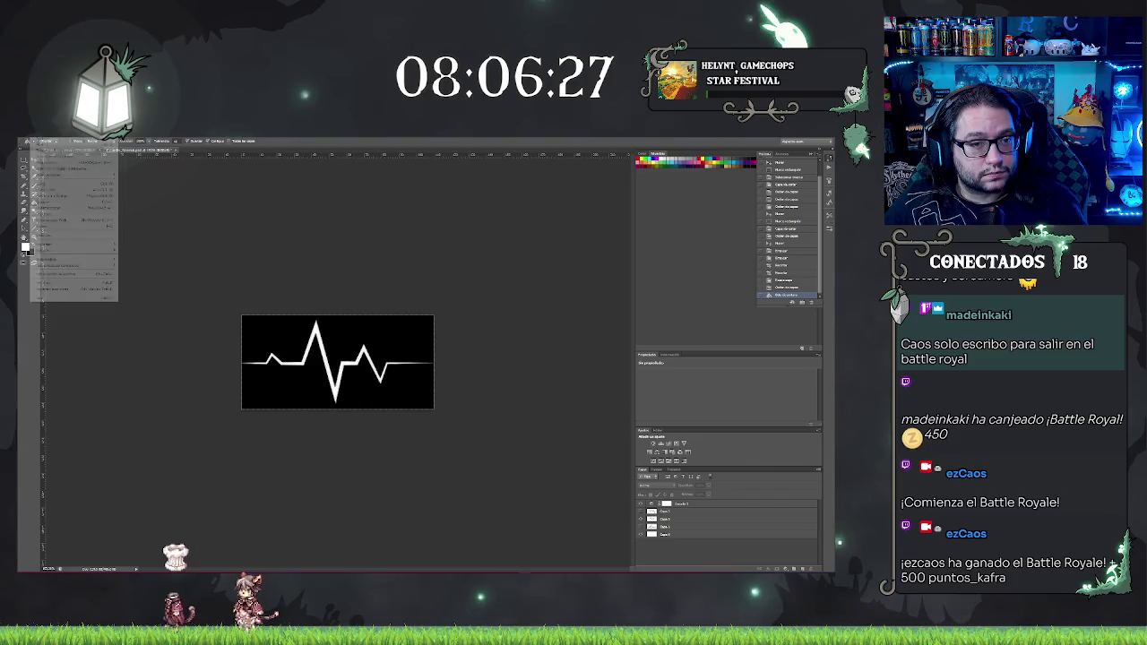
{"action": "left_click", "coordinate": [66, 207]}
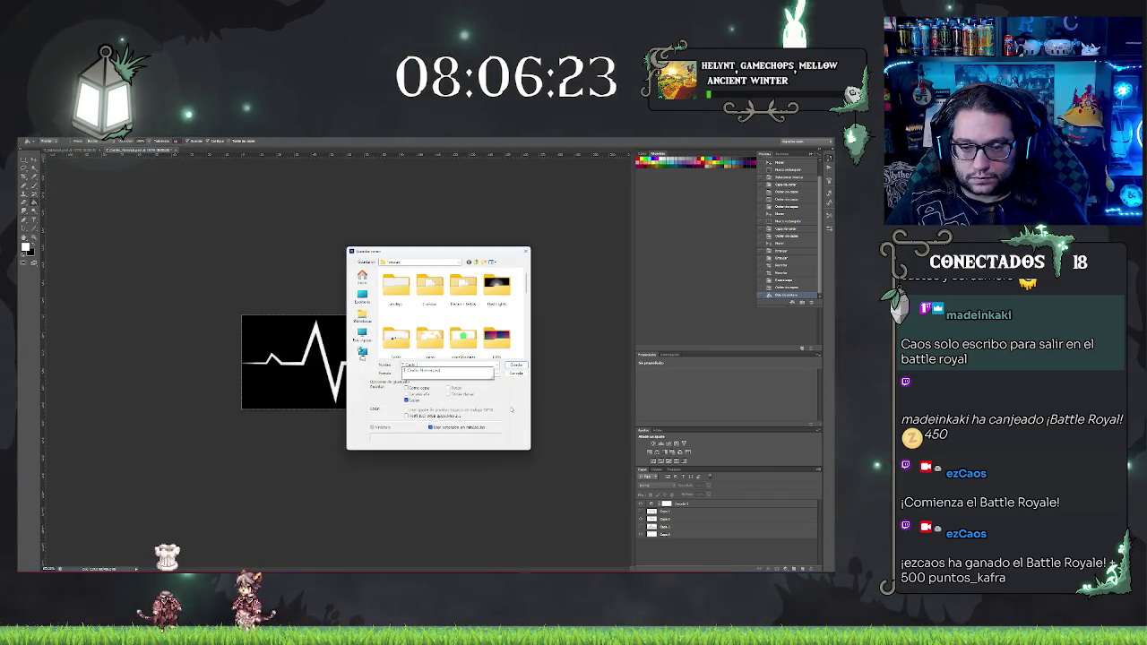
{"action": "left_click", "coordinate": [516, 365]}
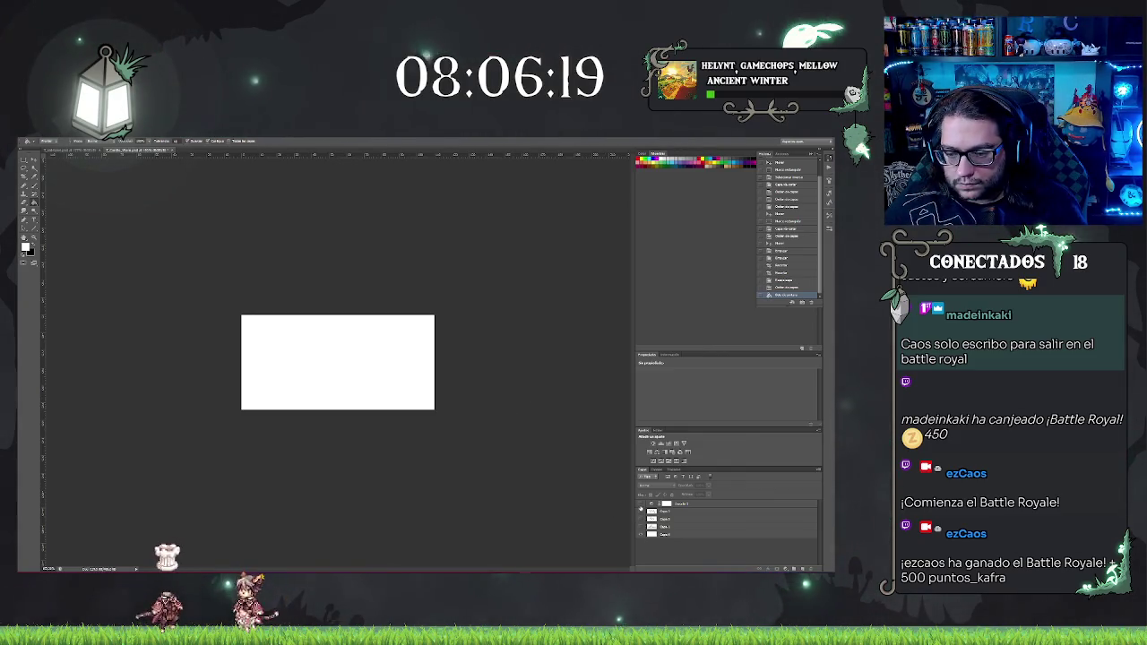
{"action": "left_click", "coordinate": [30, 141]}
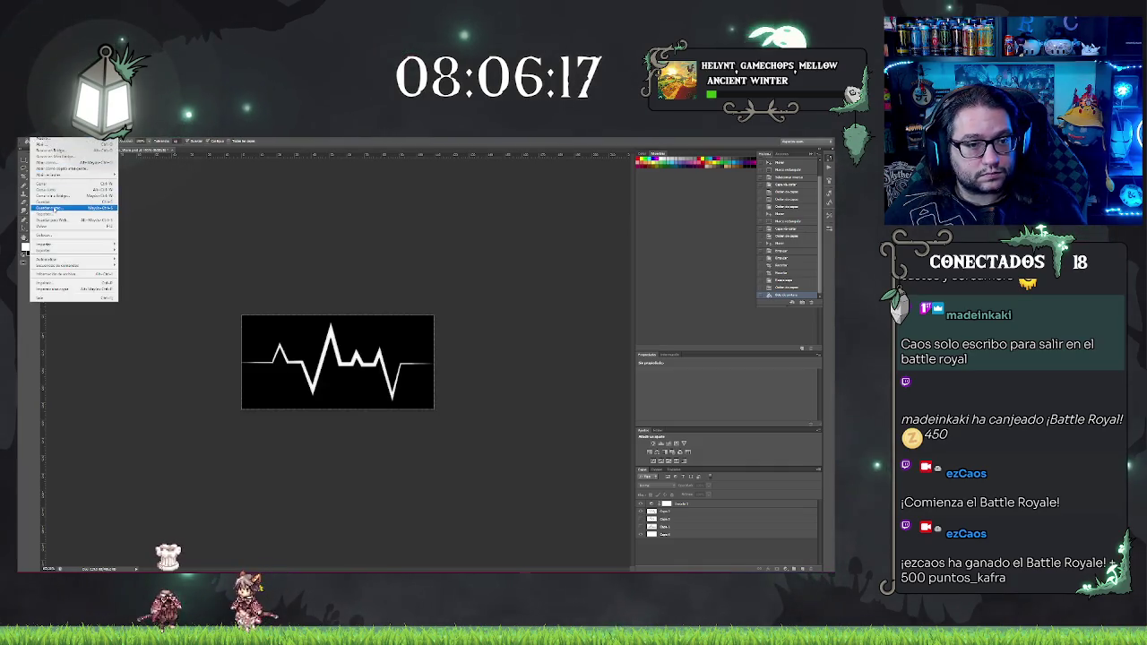
{"action": "left_click", "coordinate": [66, 207]}
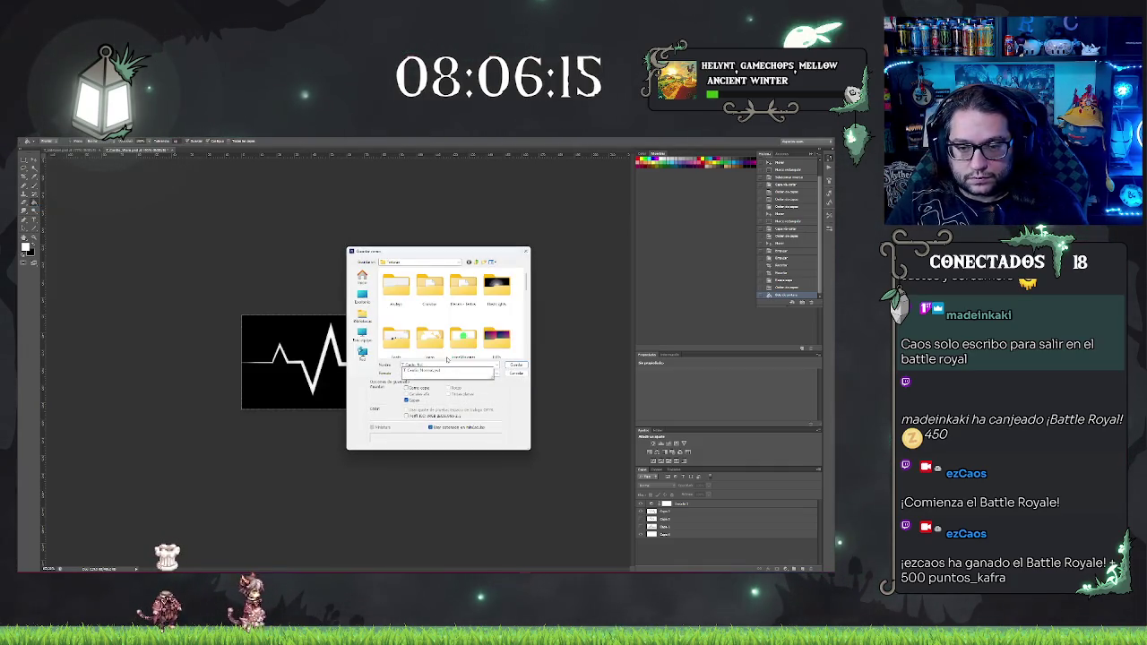
{"action": "key", "text": "Return"}
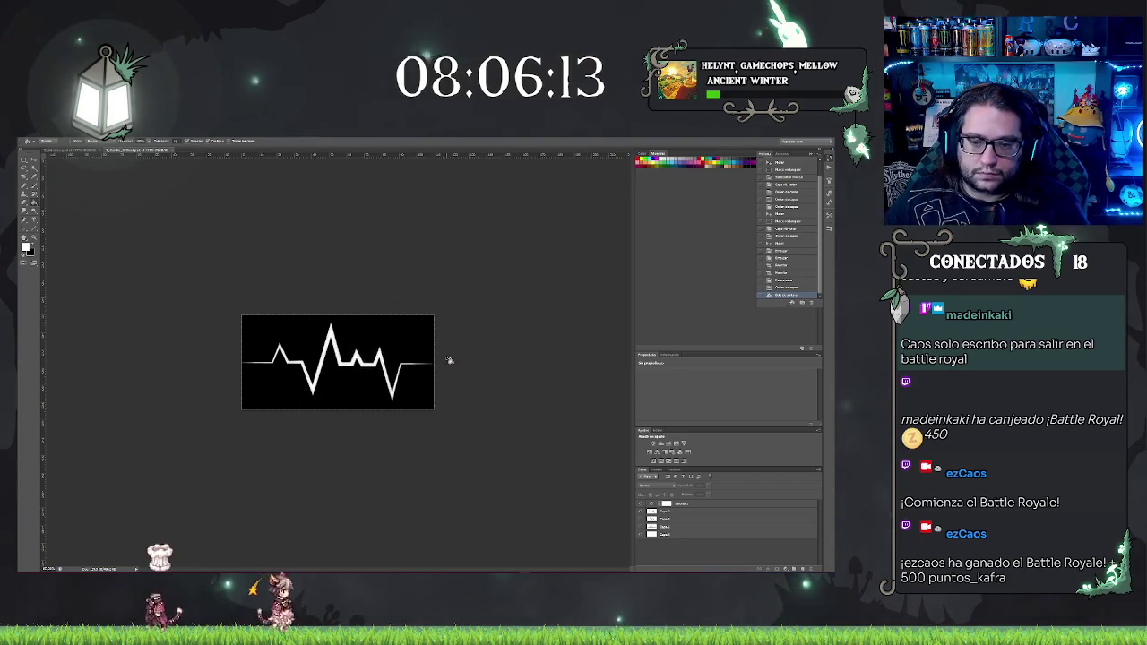
{"action": "key", "text": "alt+Tab"}
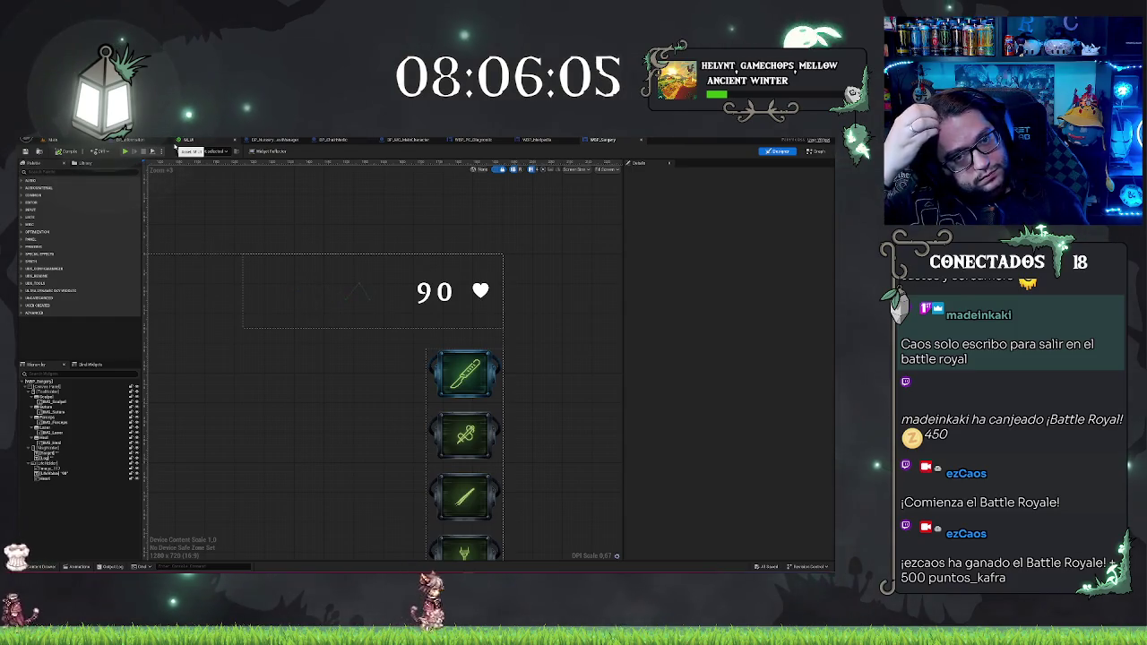
Step: Select the heartbeat image in the widget and inspect the M_UI graph around its output node
{"action": "left_click", "coordinate": [332, 273]}
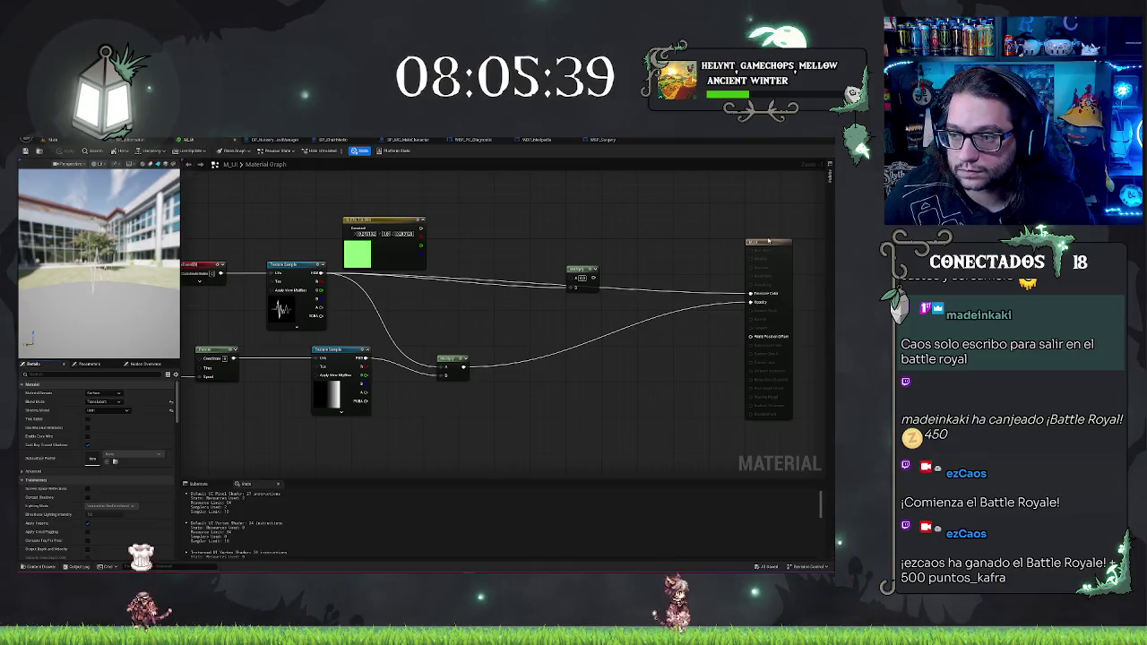
{"action": "left_click", "coordinate": [762, 244]}
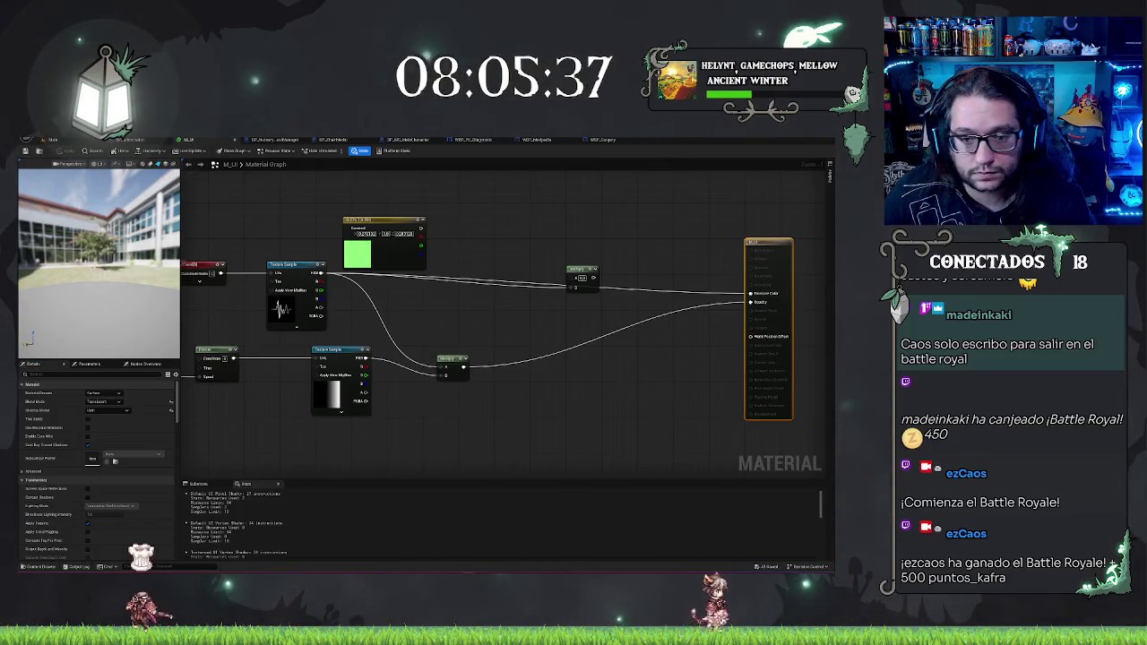
{"action": "left_click_drag", "start_coordinate": [538, 403], "coordinate": [688, 362]}
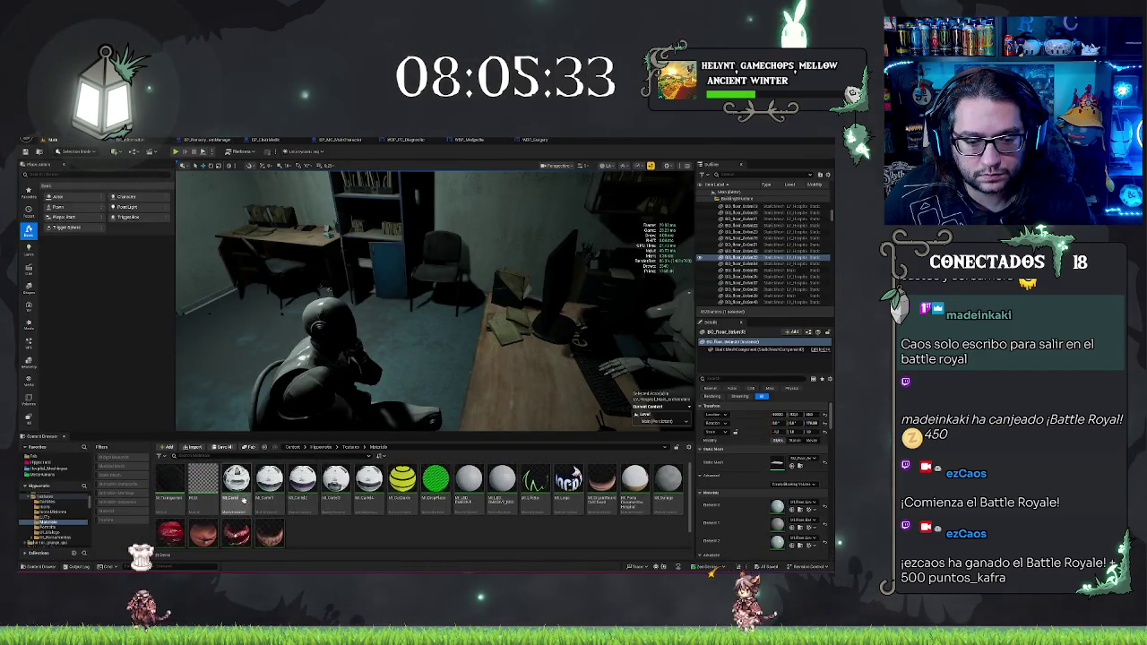
Step: Open the M_UI material and pan to reveal the nodes on the left of its graph
{"action": "right_click", "coordinate": [213, 489]}
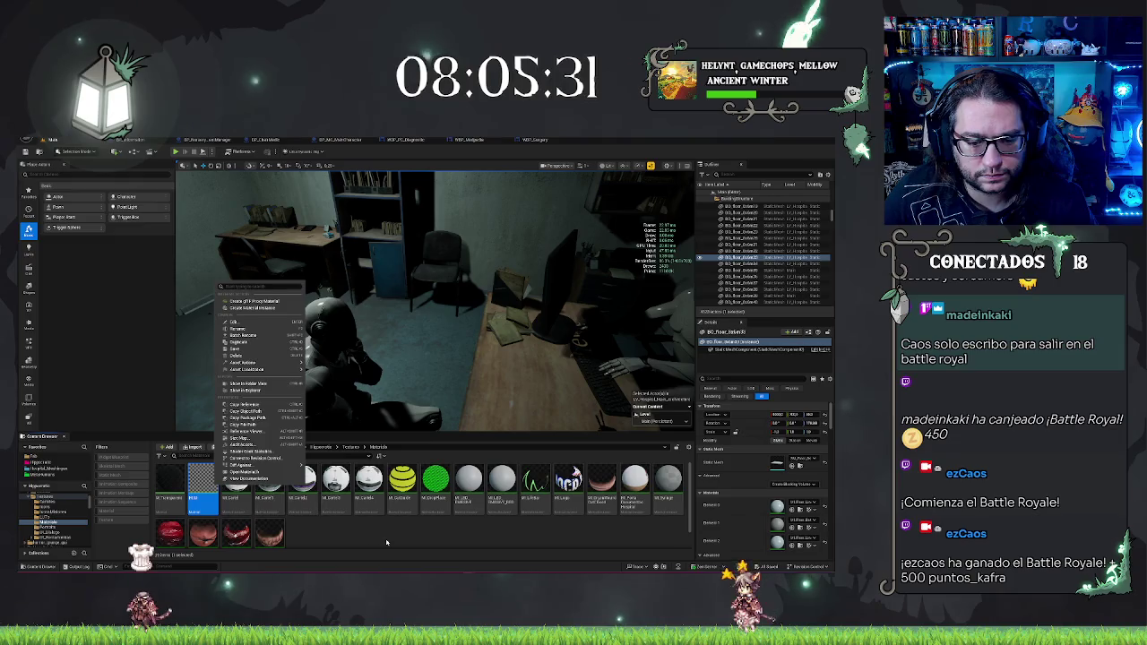
{"action": "key", "text": "Escape"}
{"action": "key", "text": "Return"}
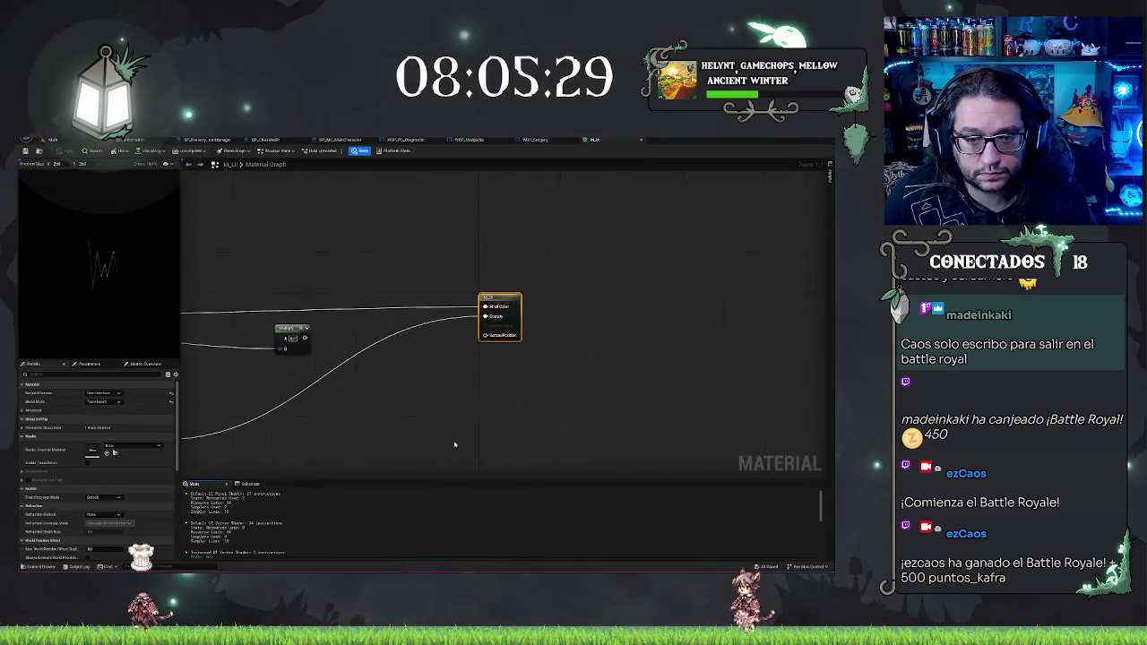
{"action": "left_click_drag", "start_coordinate": [338, 251], "coordinate": [597, 235]}
{"action": "scroll", "coordinate": [418, 256], "scroll_direction": "down", "scroll_amount": 2}
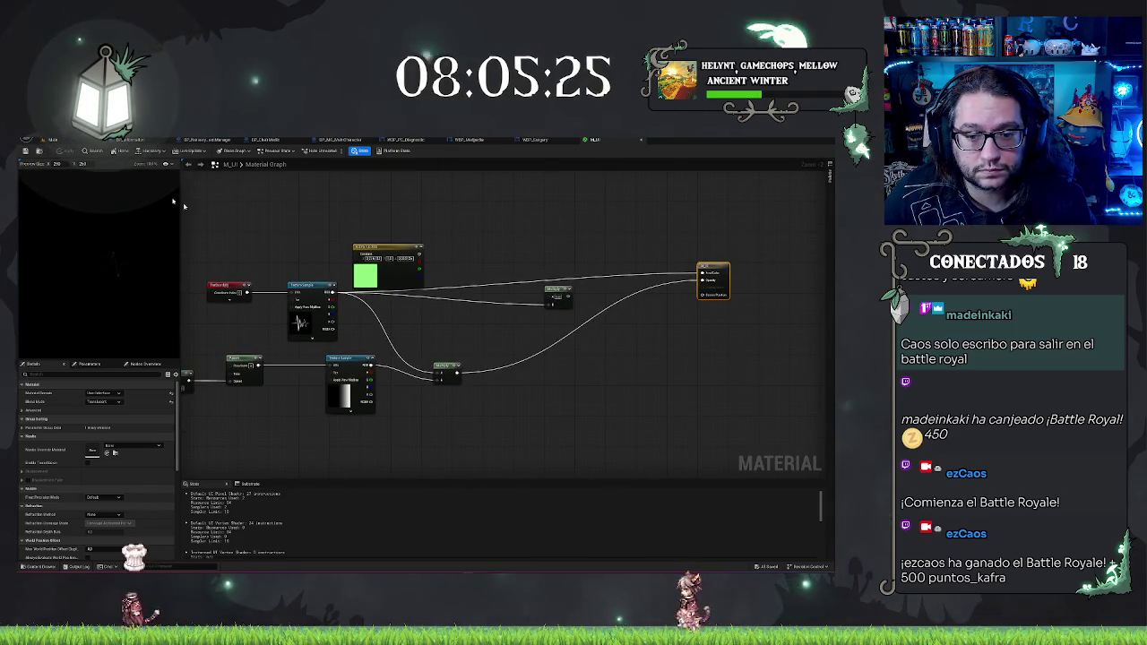
{"action": "left_click_drag", "start_coordinate": [334, 213], "coordinate": [445, 212]}
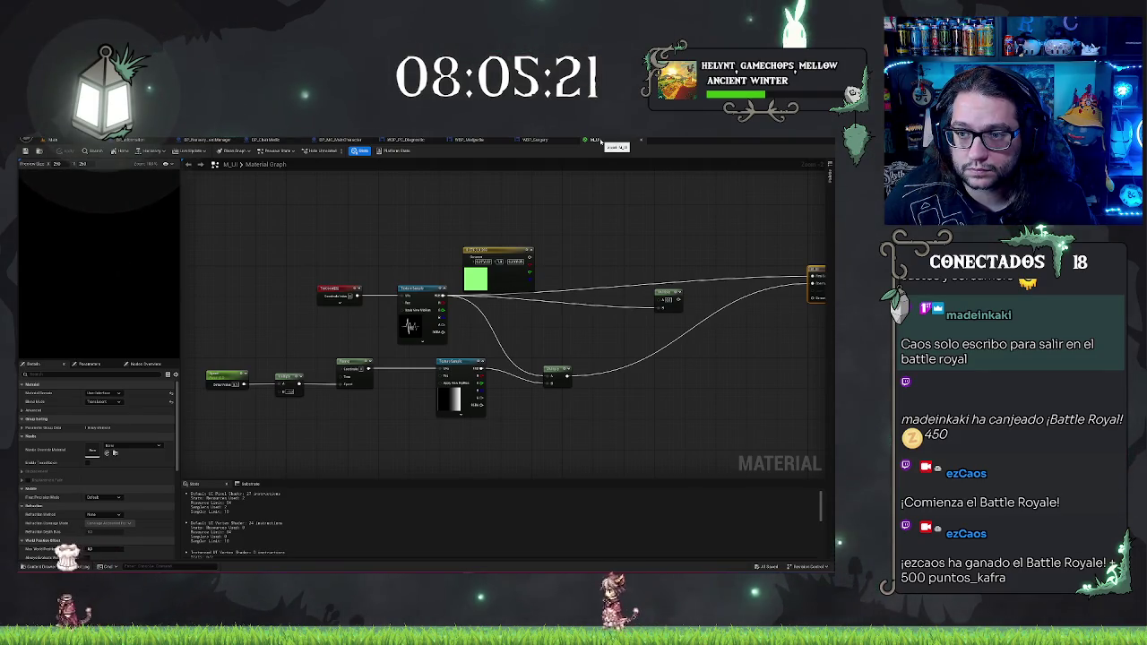
{"action": "left_click_drag", "start_coordinate": [604, 208], "coordinate": [467, 204]}
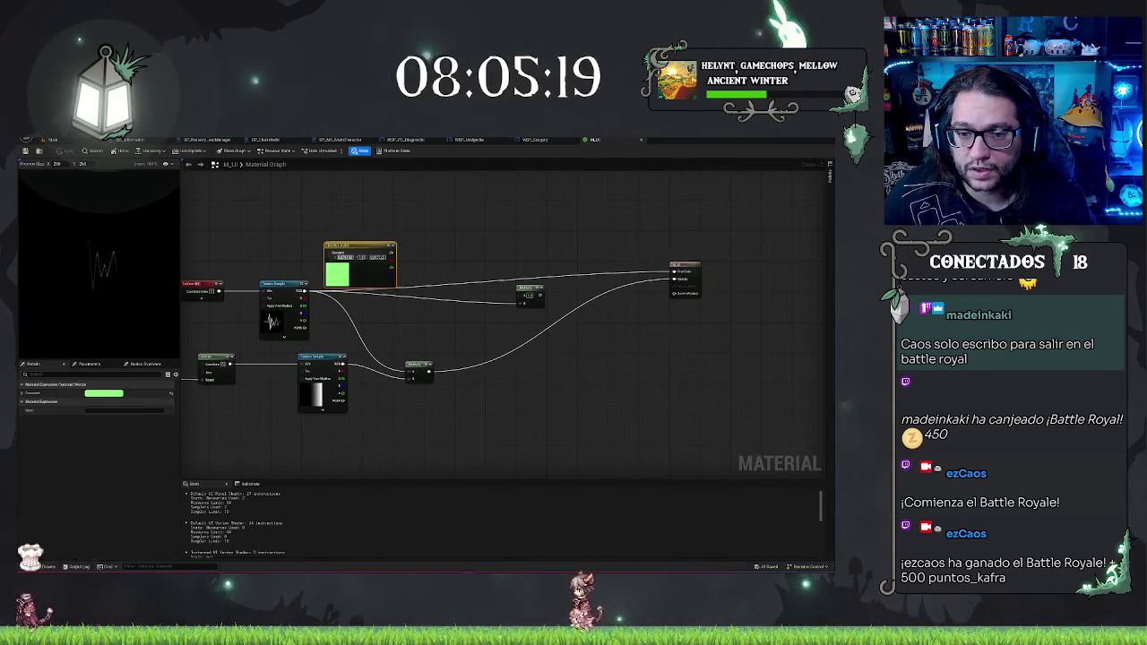
Step: Delete the green Constant3Vector and the Multiply node feeding the output
{"action": "left_click", "coordinate": [338, 269]}
{"action": "key", "text": "Delete"}
{"action": "left_click_drag", "start_coordinate": [363, 236], "coordinate": [497, 188]}
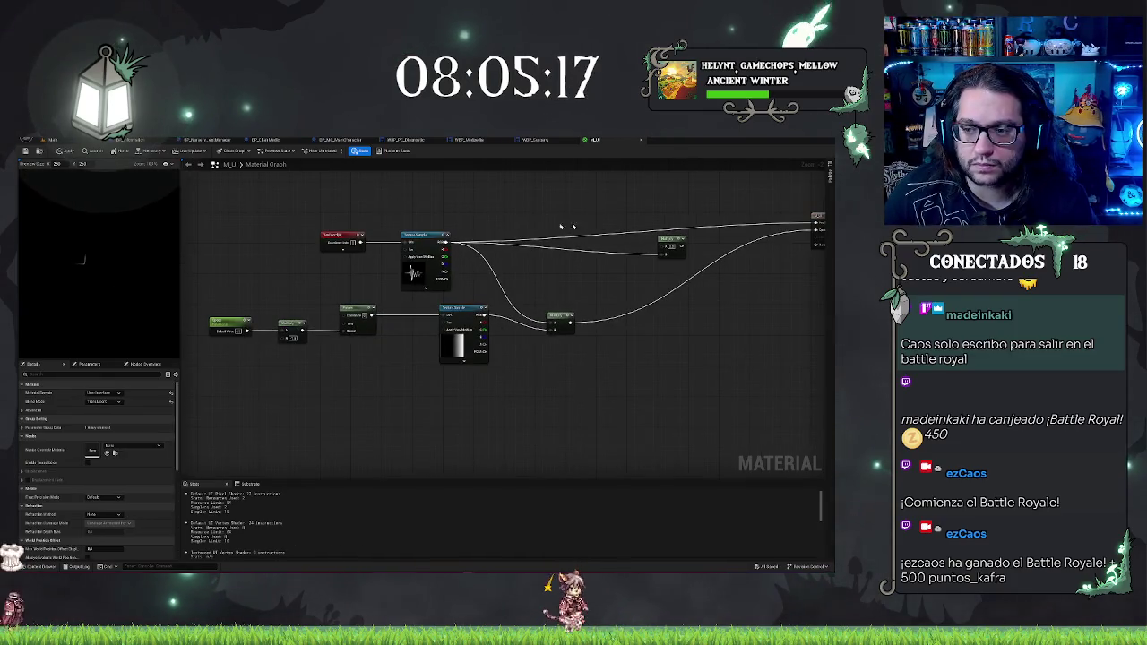
{"action": "left_click", "coordinate": [665, 240]}
{"action": "key", "text": "Delete"}
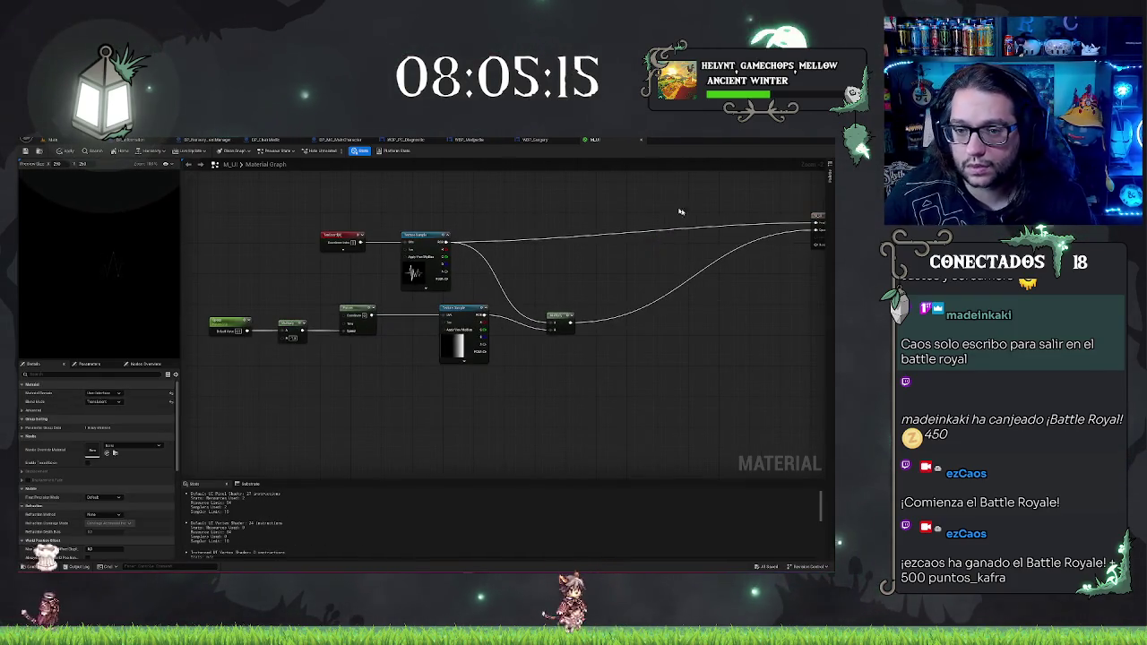
{"action": "scroll", "coordinate": [678, 212], "scroll_direction": "down", "scroll_amount": 3}
Step: Align the nodes, place the Texture Sample and TexCoord side by side, and select the Speed parameter
{"action": "key", "text": "ctrl+z"}
{"action": "key", "text": "ctrl+z"}
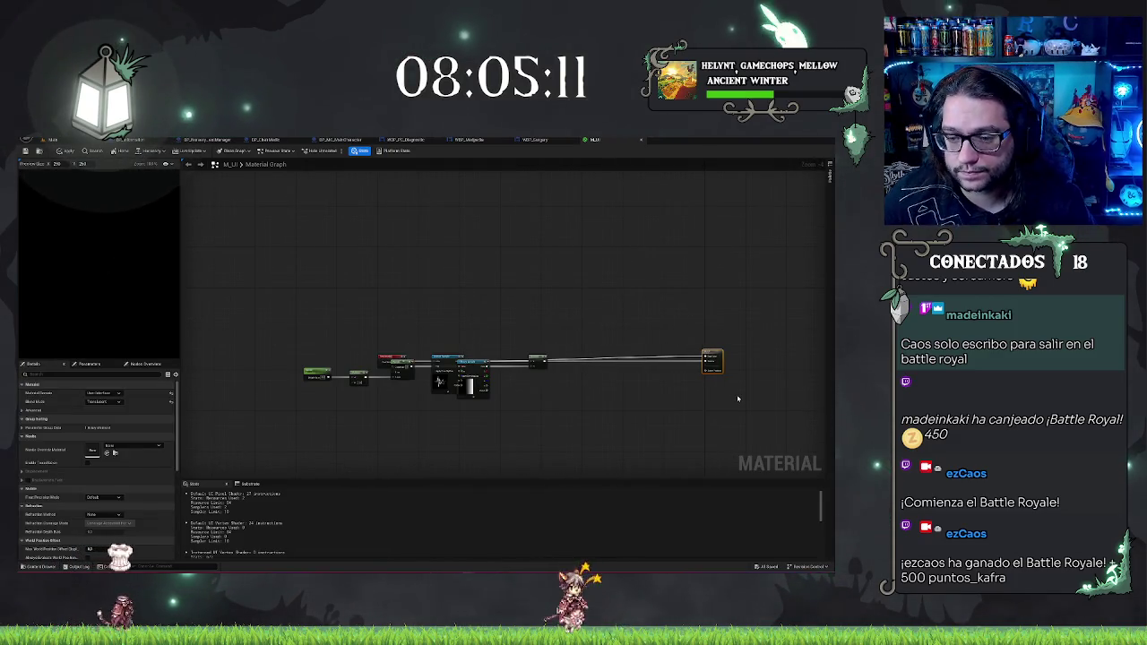
{"action": "key", "text": "ctrl+z"}
{"action": "key", "text": "ctrl+z"}
{"action": "key", "text": "ctrl+z"}
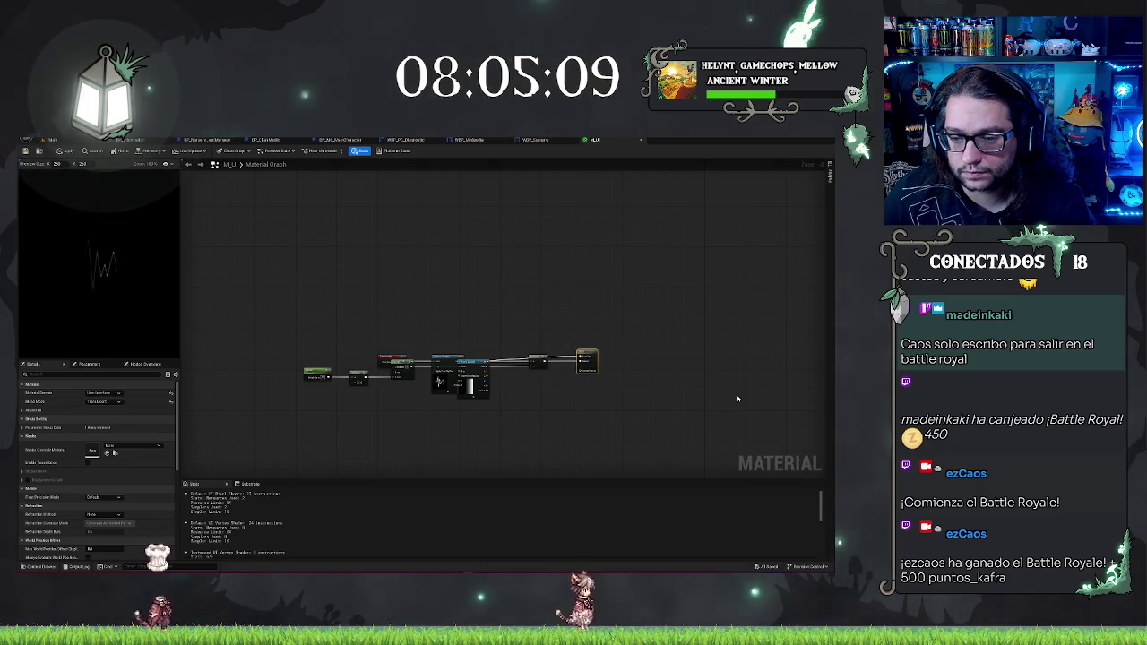
{"action": "scroll", "coordinate": [681, 358], "scroll_direction": "up", "scroll_amount": 3}
{"action": "mouse_move", "coordinate": [410, 345]}
{"action": "left_mouse_down"}
{"action": "mouse_move", "coordinate": [421, 315]}
{"action": "mouse_move", "coordinate": [411, 281]}
{"action": "mouse_move", "coordinate": [391, 276]}
{"action": "left_mouse_up"}
{"action": "left_click_drag", "start_coordinate": [290, 338], "coordinate": [289, 266]}
{"action": "left_click", "coordinate": [440, 251]}
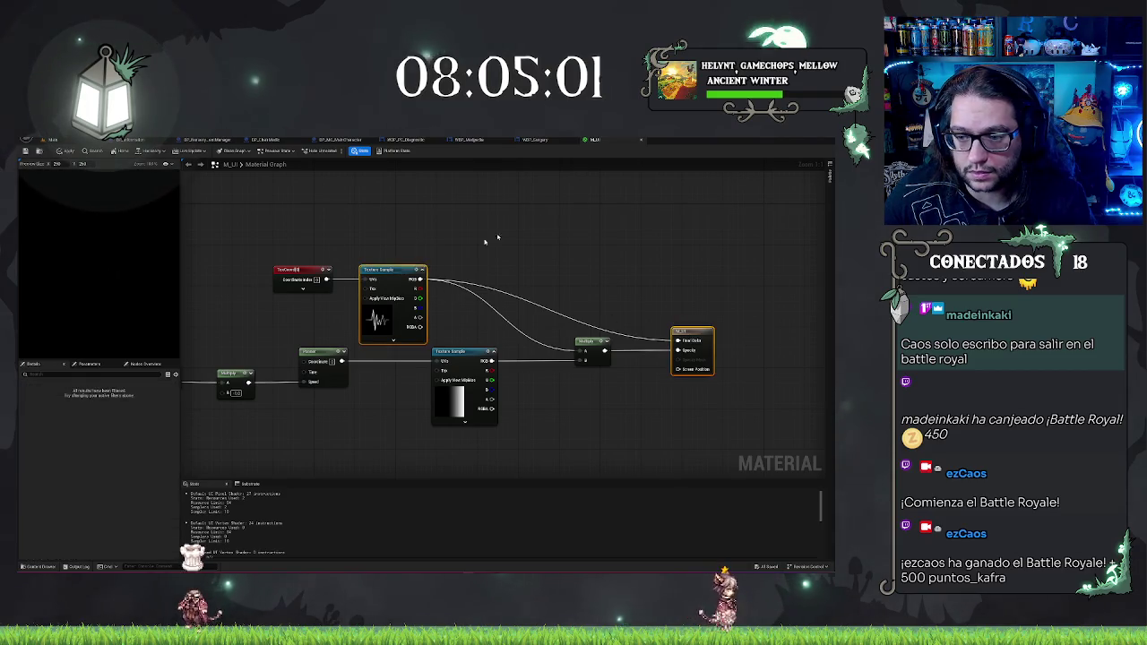
{"action": "left_click_drag", "start_coordinate": [359, 296], "coordinate": [529, 302]}
{"action": "left_click_drag", "start_coordinate": [325, 430], "coordinate": [326, 429]}
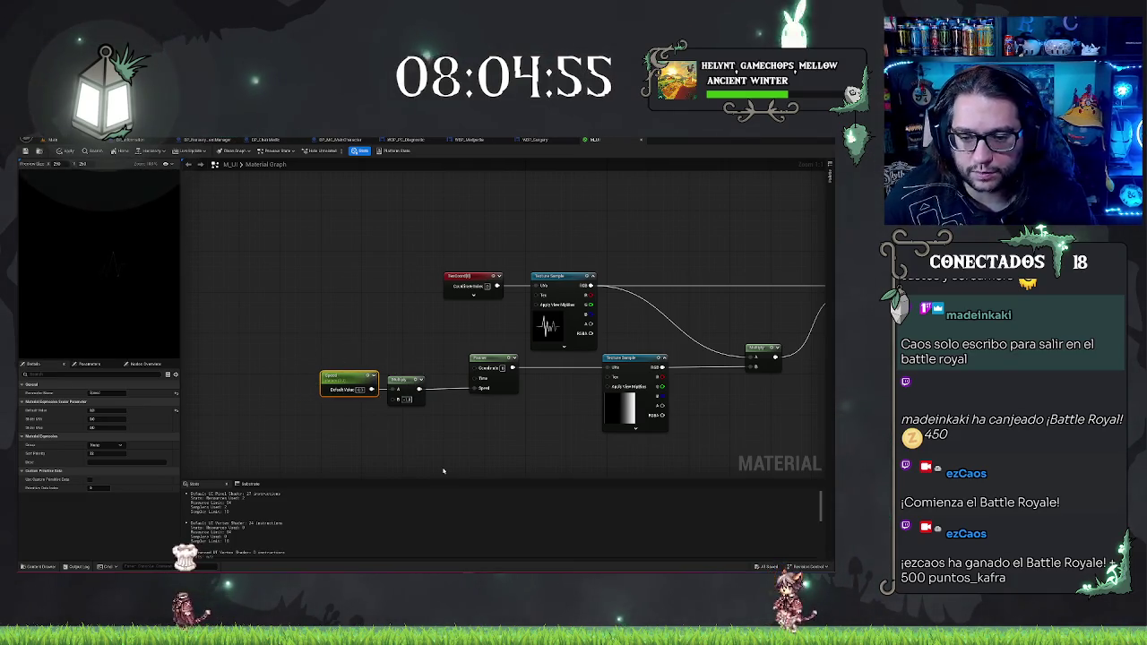
Step: Box-select the Speed parameter and its Multiply, nudge them right, then go to the level editor
{"action": "left_click_drag", "start_coordinate": [332, 334], "coordinate": [448, 441]}
{"action": "left_click_drag", "start_coordinate": [387, 391], "coordinate": [397, 392]}
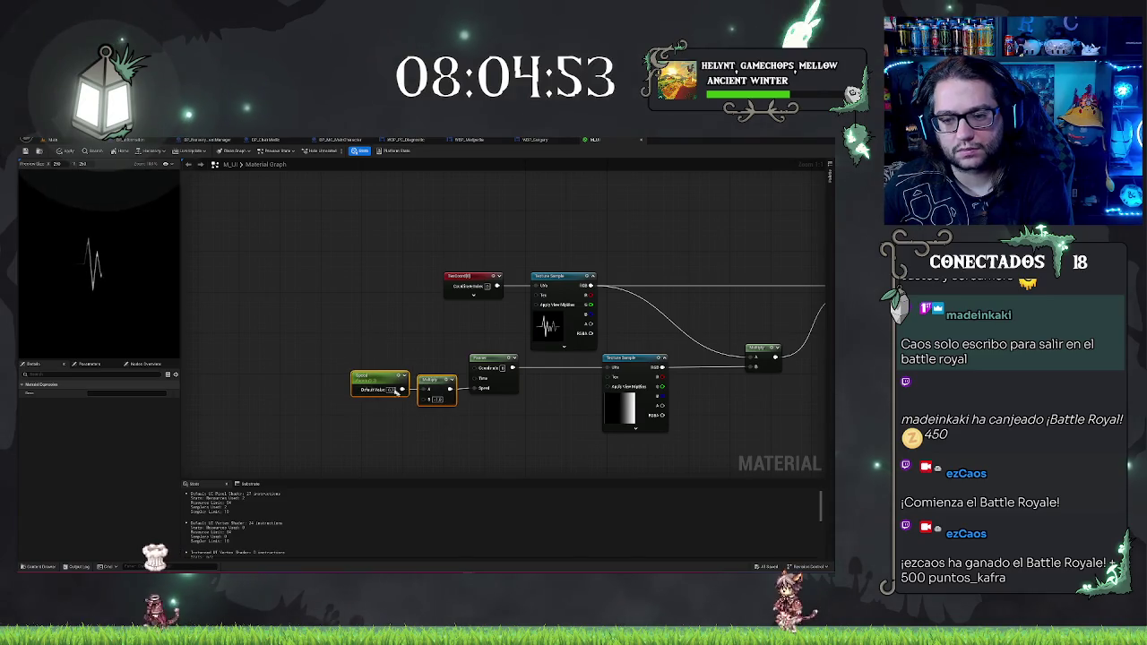
{"action": "left_click", "coordinate": [467, 430]}
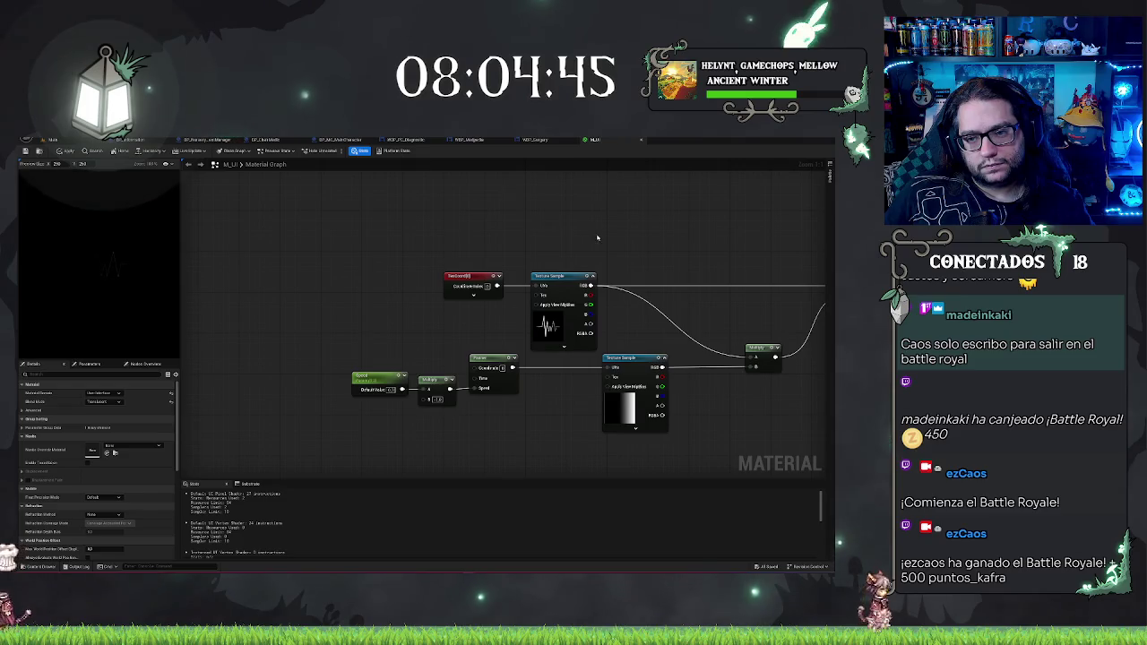
{"action": "left_click_drag", "start_coordinate": [597, 238], "coordinate": [379, 258]}
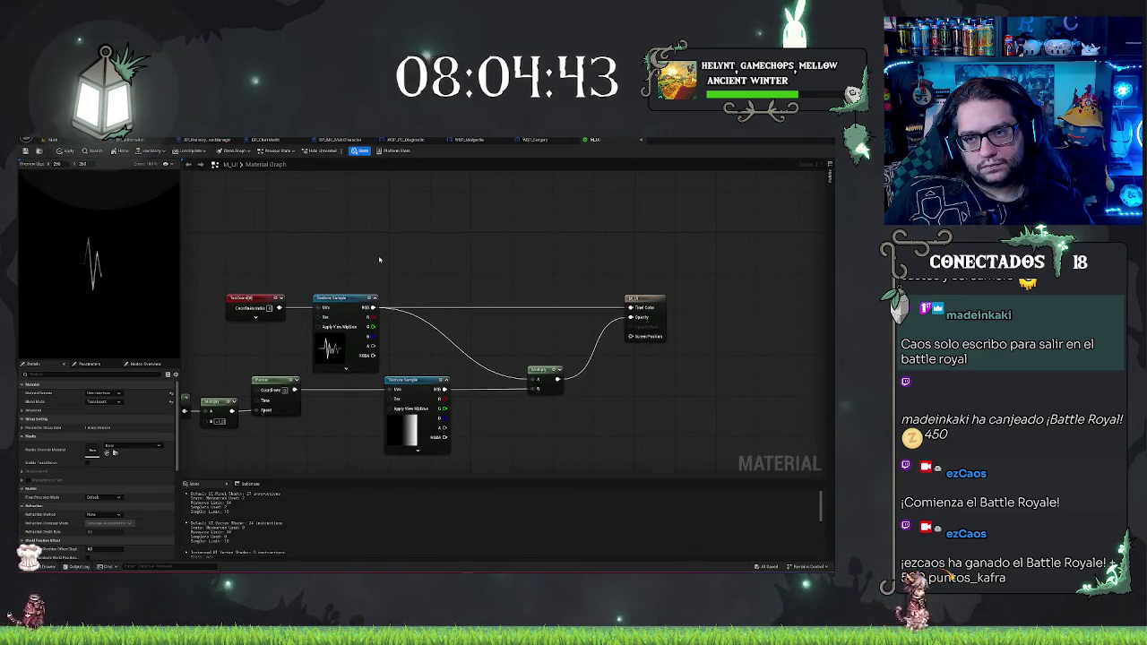
{"action": "left_click", "coordinate": [90, 139]}
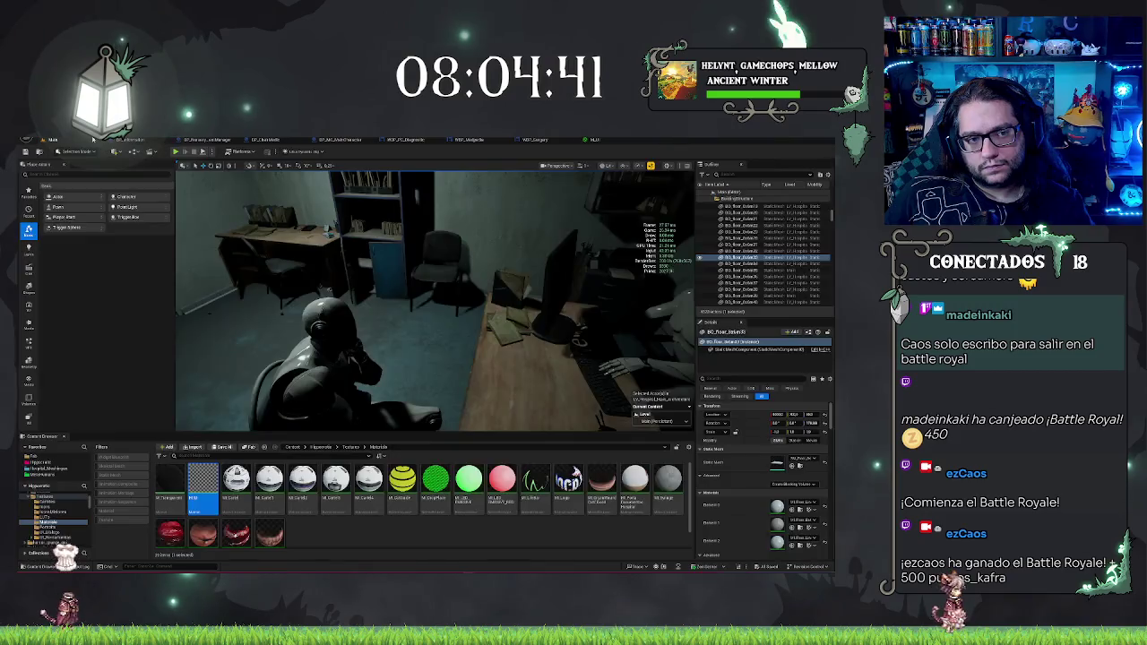
{"action": "left_click", "coordinate": [591, 140]}
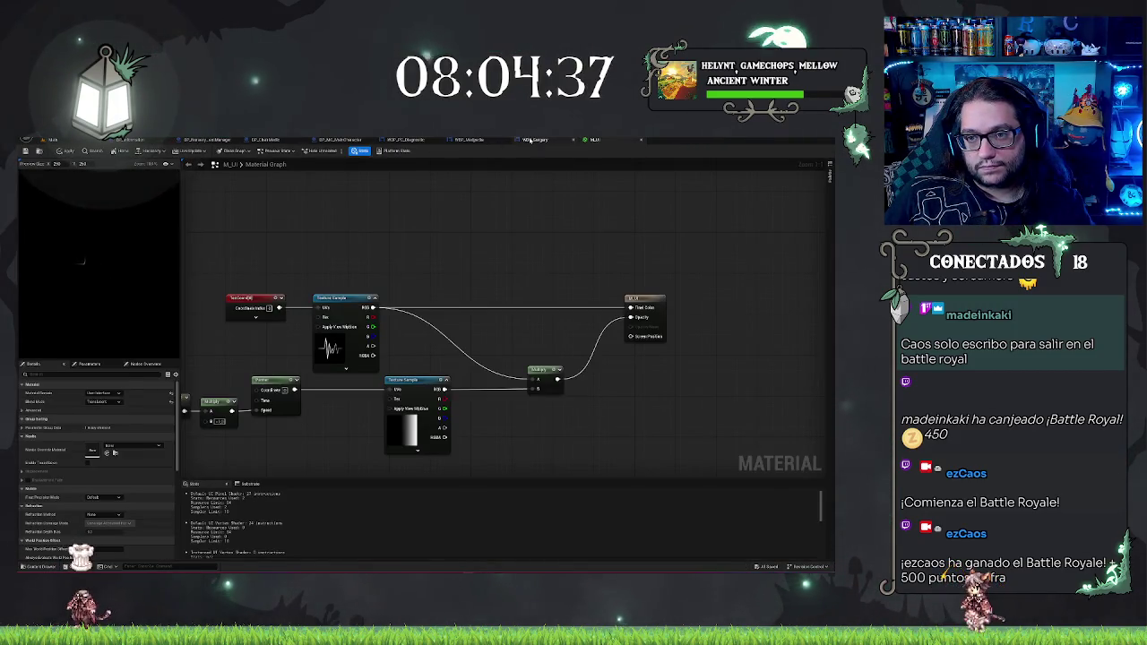
{"action": "left_click", "coordinate": [530, 140]}
{"action": "left_click", "coordinate": [749, 259]}
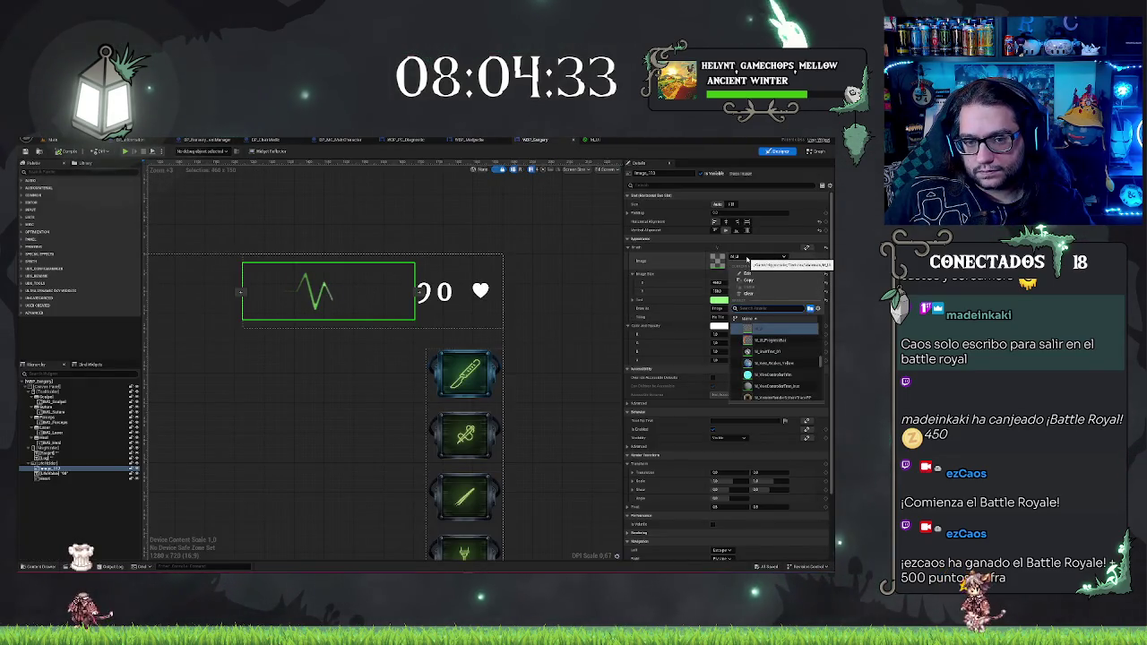
{"action": "left_click", "coordinate": [596, 140]}
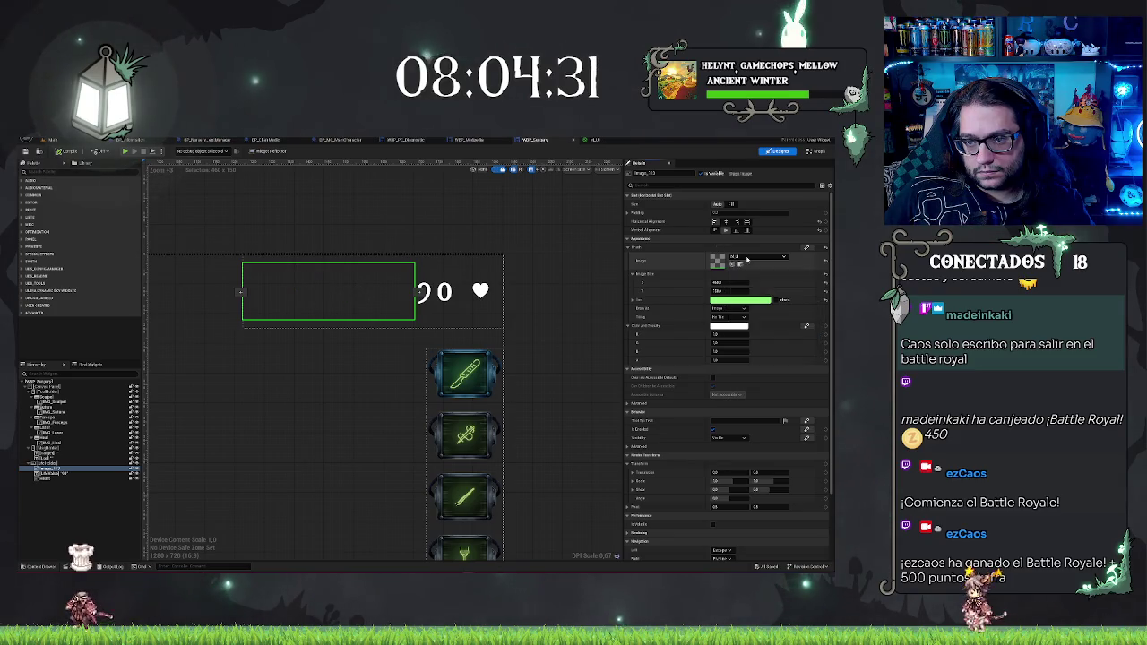
{"action": "left_click", "coordinate": [595, 140]}
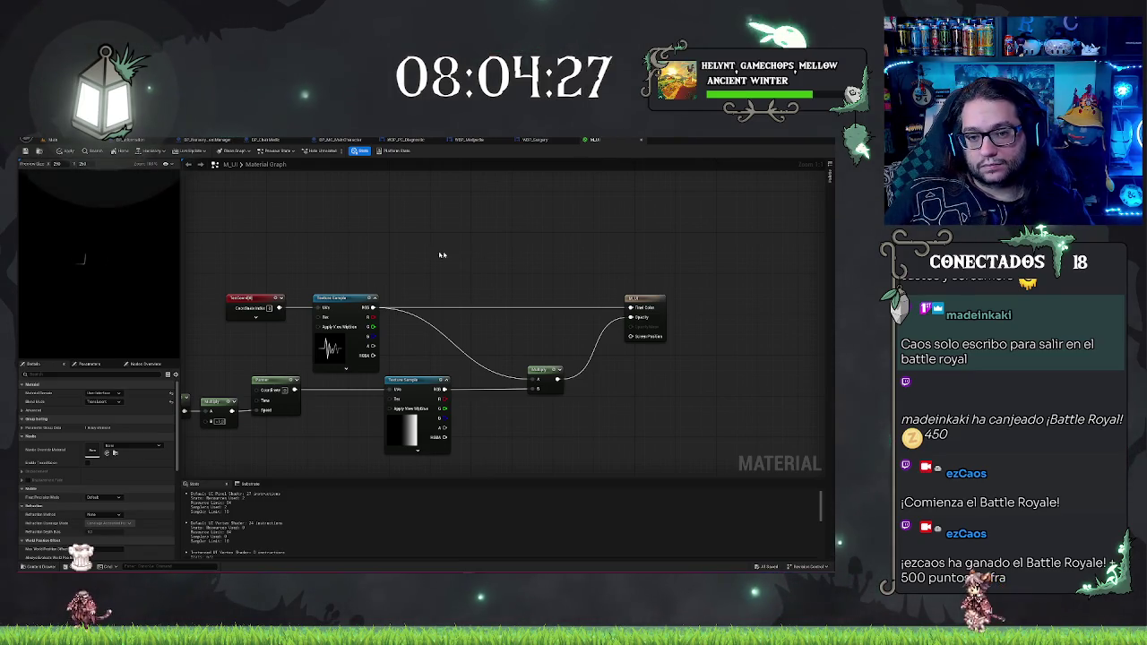
{"action": "mouse_move", "coordinate": [440, 254]}
{"action": "left_mouse_down"}
{"action": "mouse_move", "coordinate": [584, 266]}
{"action": "mouse_move", "coordinate": [414, 268]}
{"action": "left_mouse_up"}
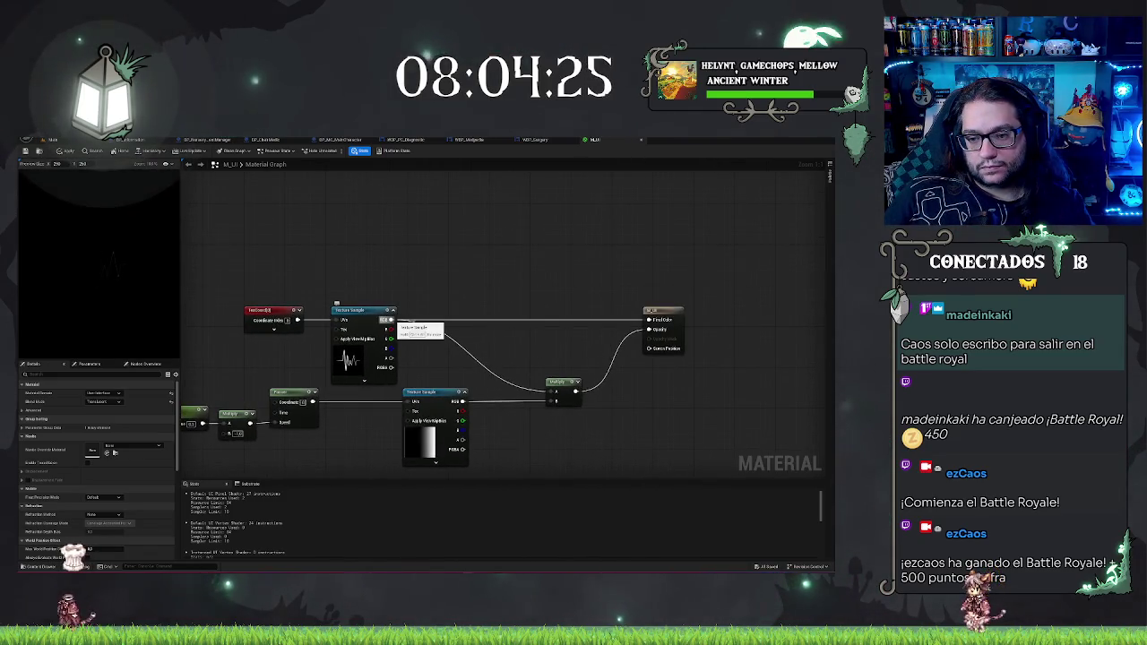
{"action": "left_click", "coordinate": [540, 380]}
{"action": "key", "text": "ctrl+c"}
{"action": "key", "text": "ctrl+v"}
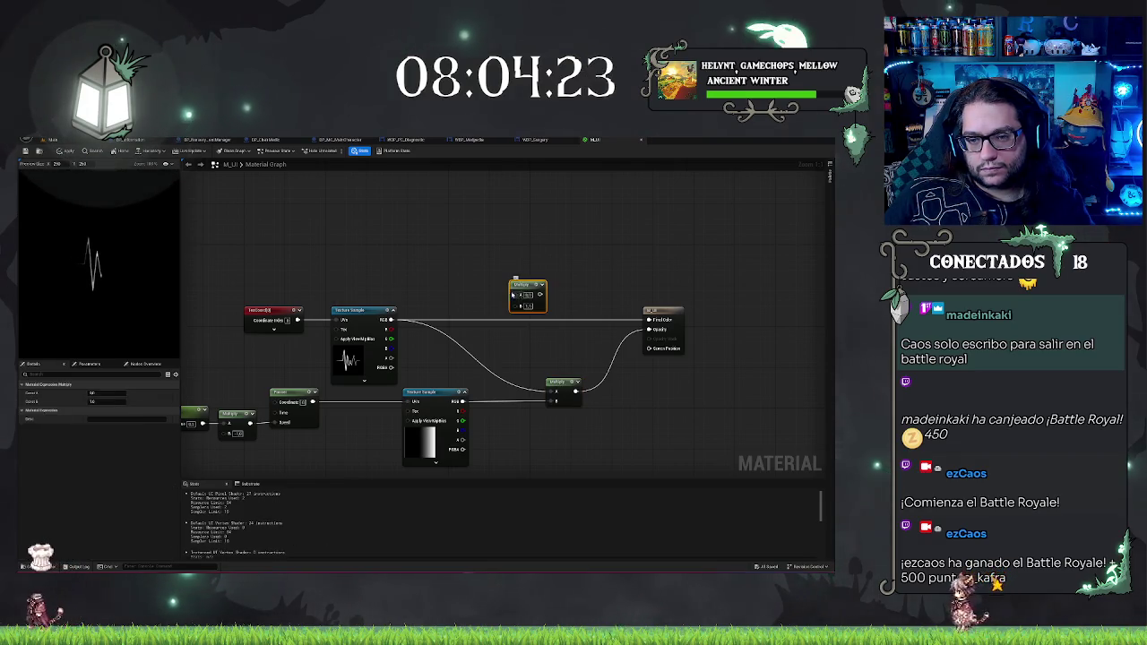
{"action": "left_click", "coordinate": [410, 255]}
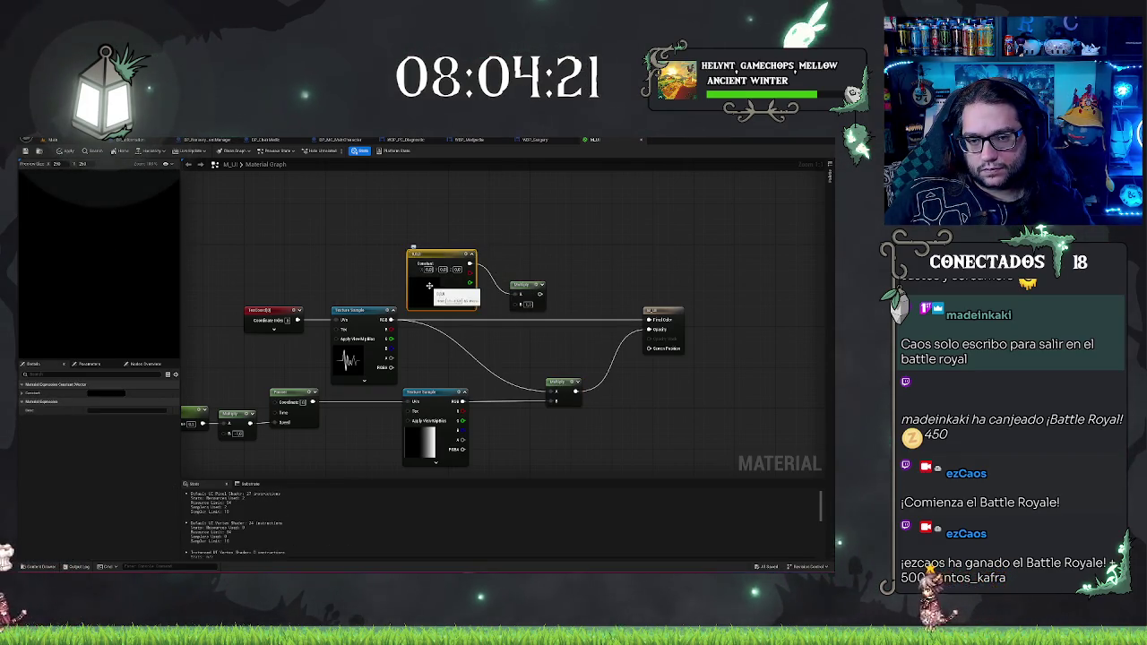
{"action": "double_click", "coordinate": [453, 299]}
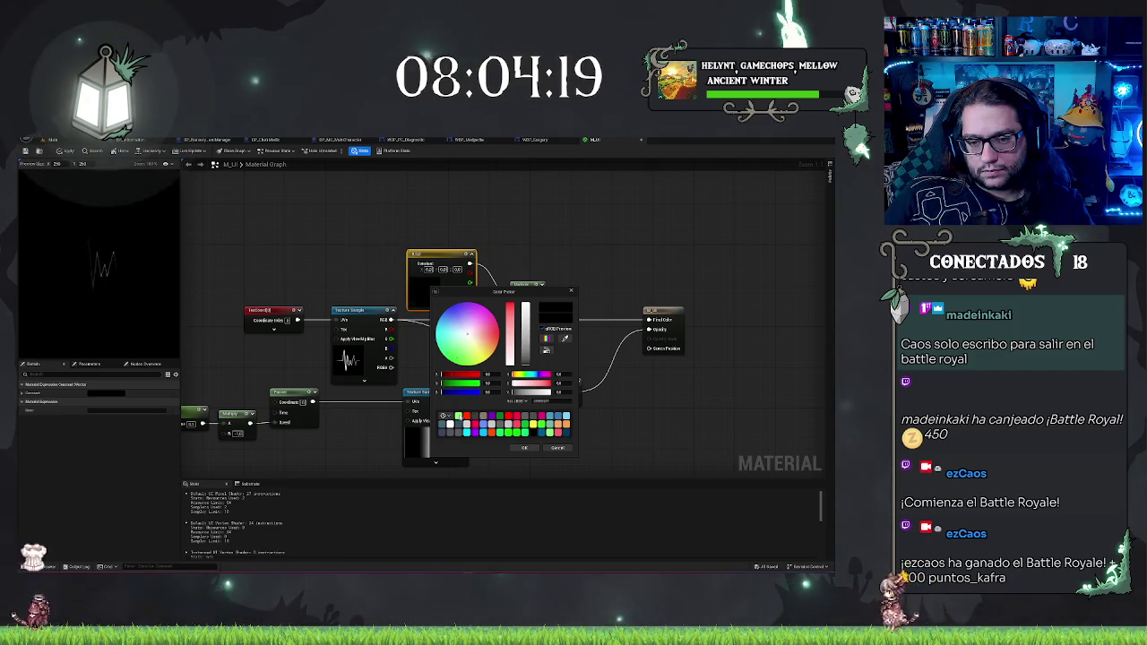
{"action": "left_click", "coordinate": [525, 432]}
{"action": "left_click", "coordinate": [524, 448]}
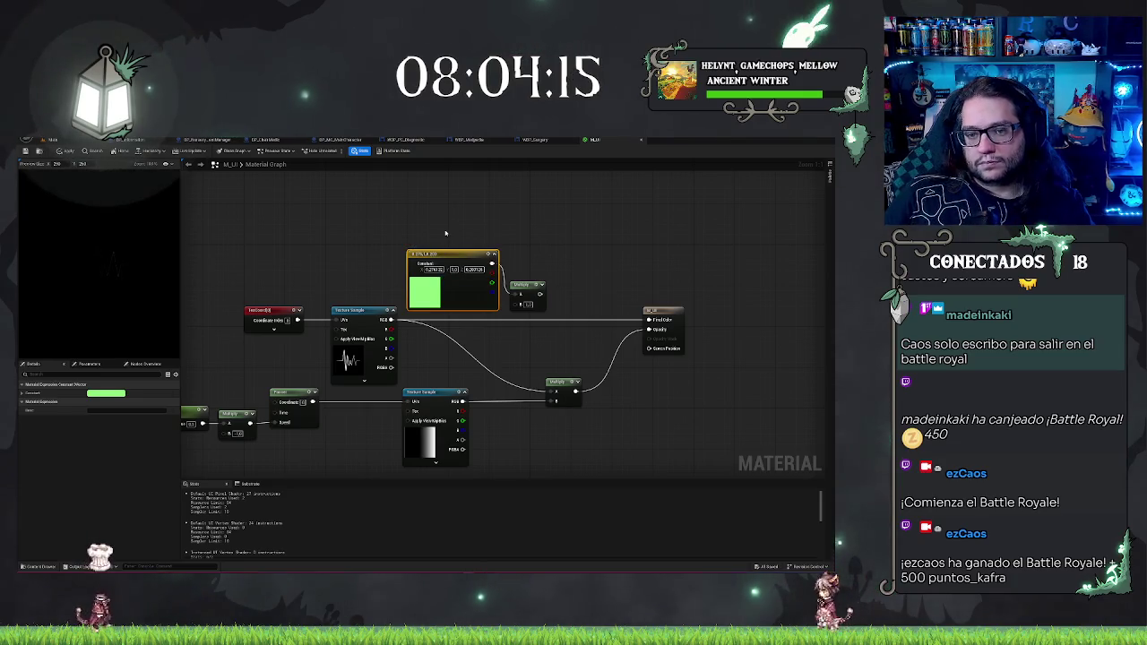
{"action": "left_click", "coordinate": [527, 285], "text": "ctrl"}
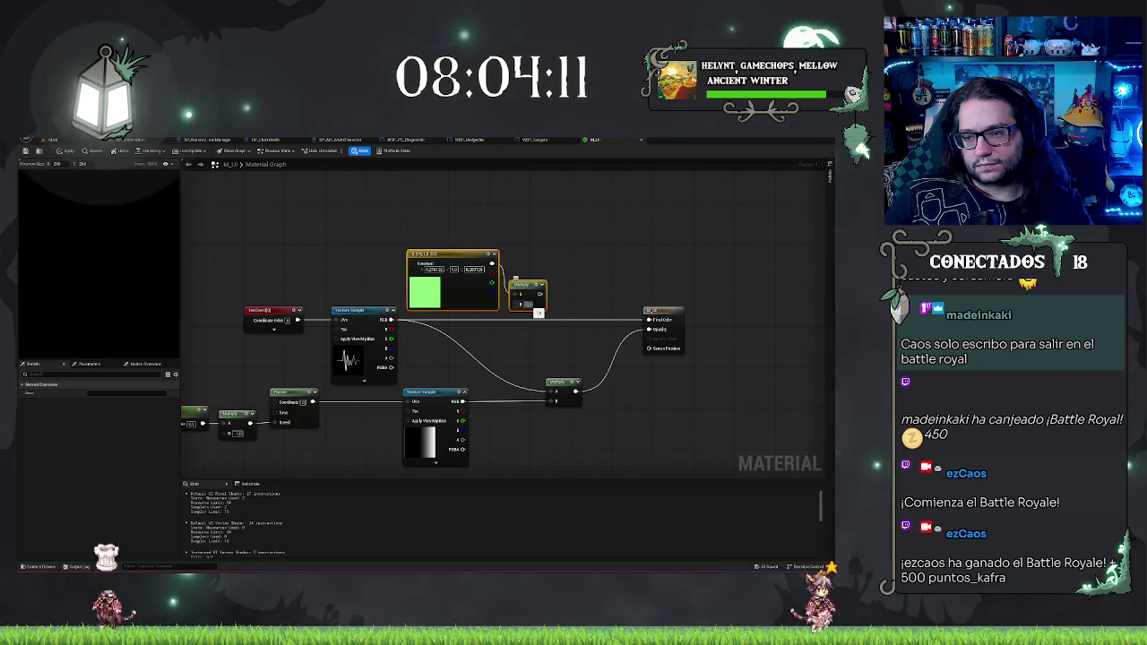
{"action": "key", "text": "Delete"}
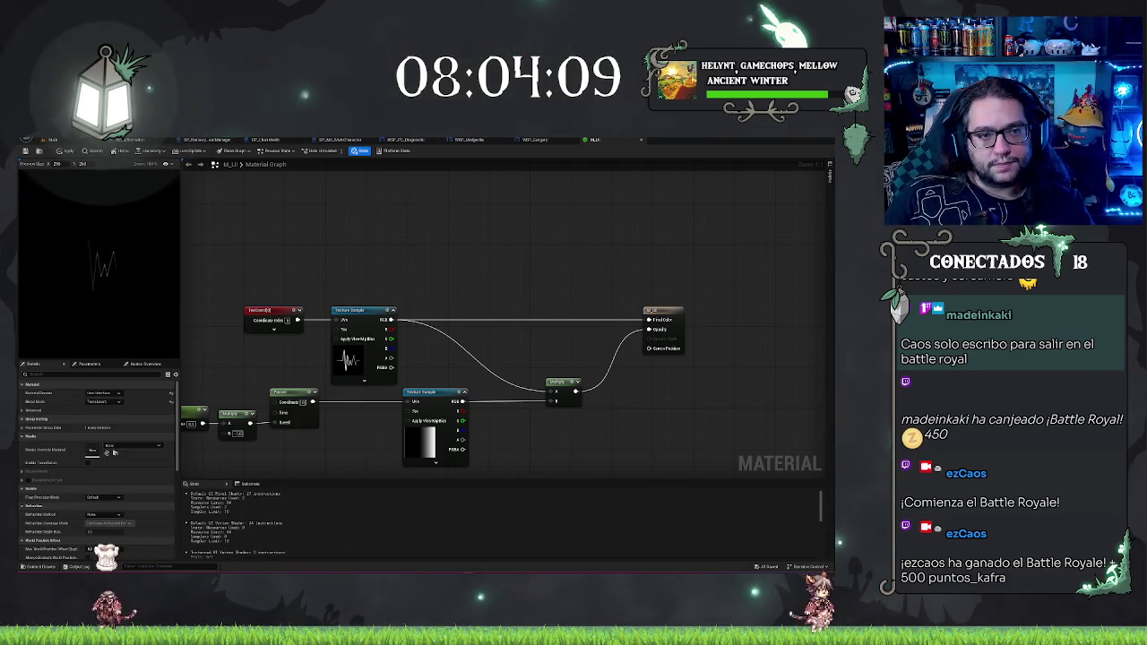
{"action": "key", "text": "ctrl+Tab"}
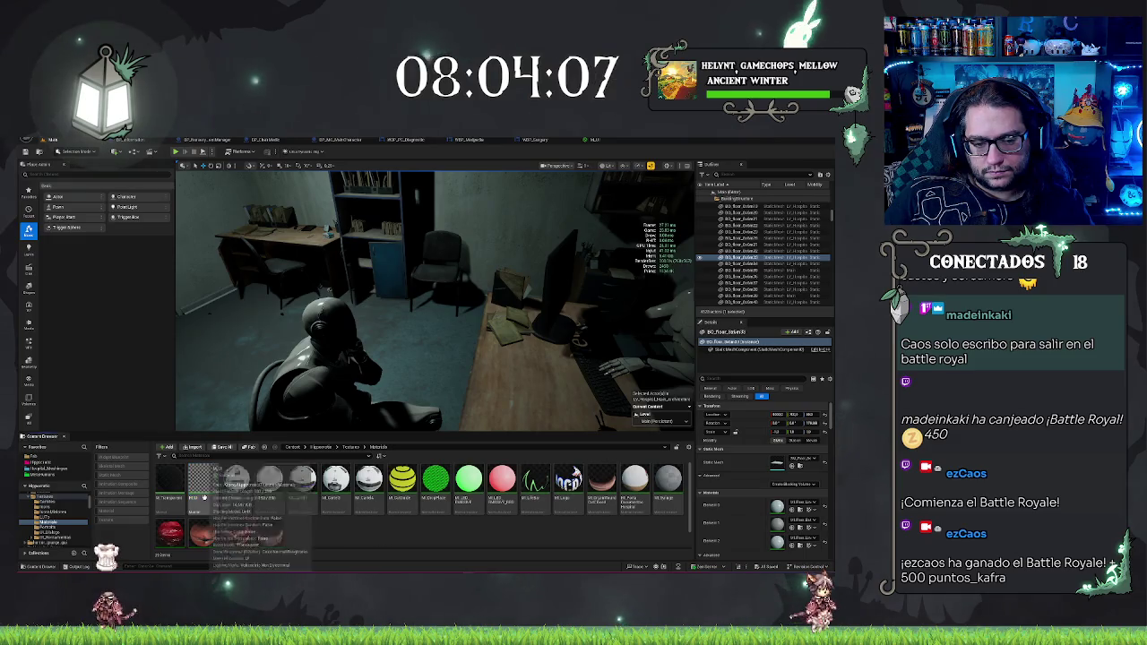
Step: Bring up the WBP_Surgery widget blueprint and show its LifeUpdate graph
{"action": "left_click", "coordinate": [535, 140]}
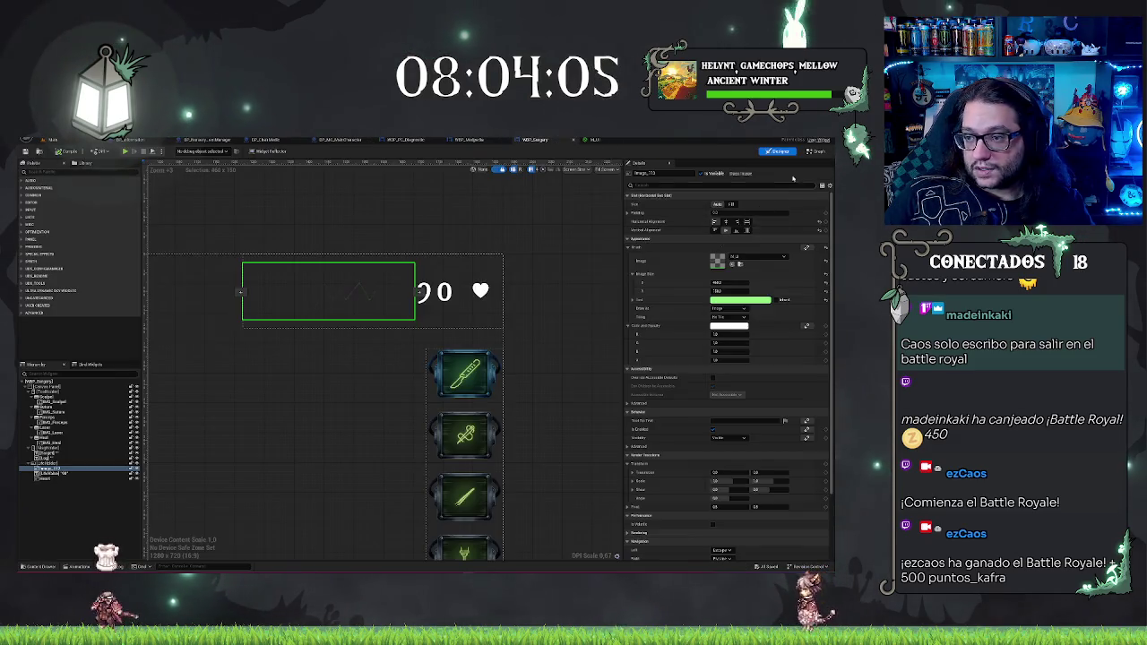
{"action": "left_click", "coordinate": [815, 152]}
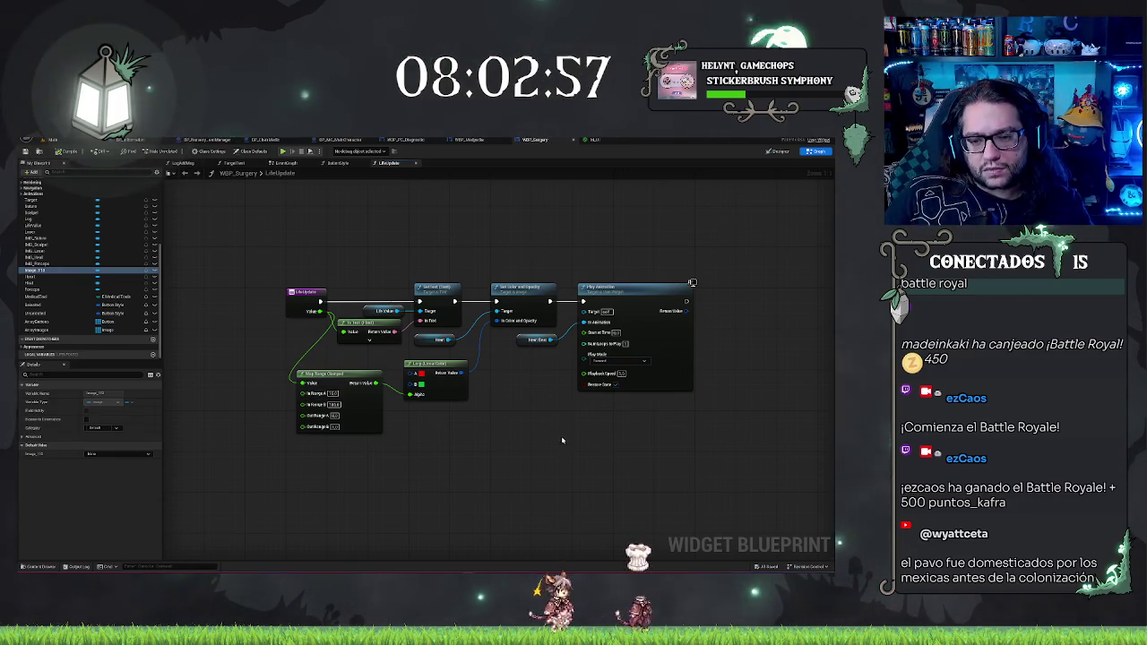
Step: Look over the LifeUpdate nodes and the Head variable, then return to the WBP_Surgery Designer layout
{"action": "left_click_drag", "start_coordinate": [544, 417], "coordinate": [536, 412]}
{"action": "left_click_drag", "start_coordinate": [528, 240], "coordinate": [489, 235]}
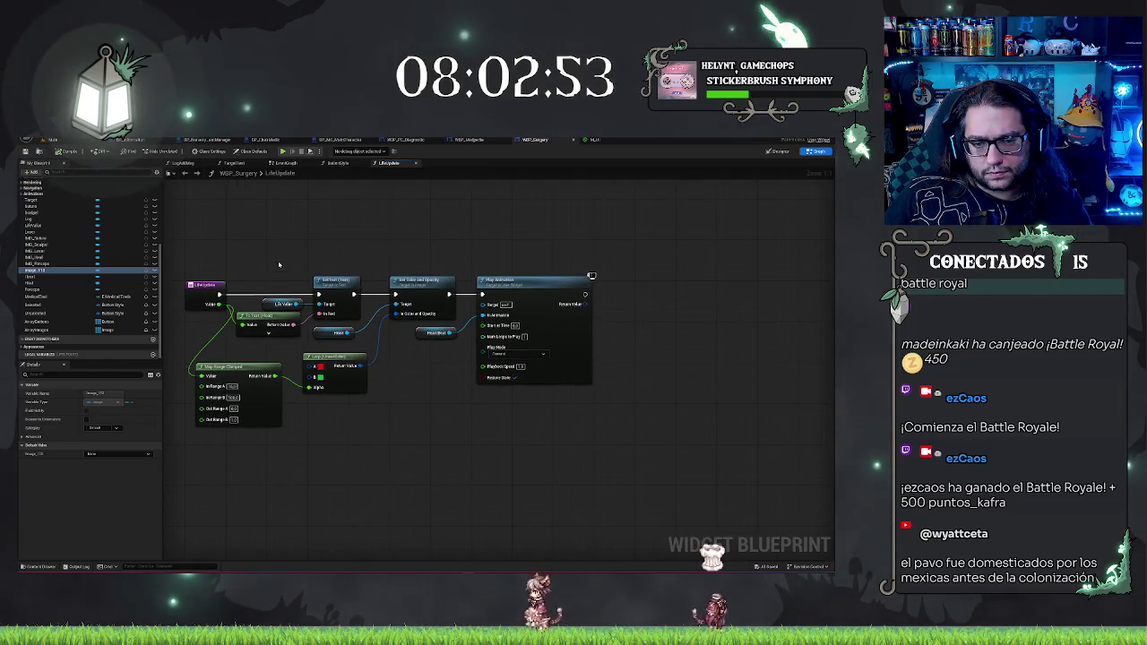
{"action": "left_click_drag", "start_coordinate": [323, 325], "coordinate": [385, 355]}
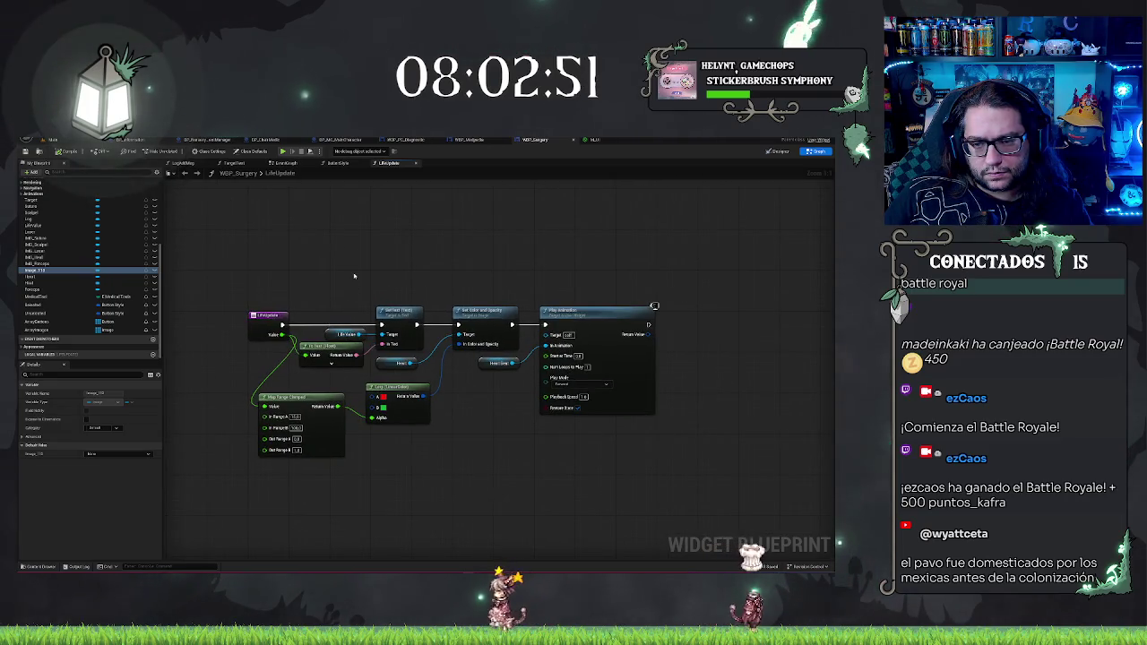
{"action": "mouse_move", "coordinate": [410, 363]}
{"action": "left_mouse_down"}
{"action": "mouse_move", "coordinate": [432, 294]}
{"action": "mouse_move", "coordinate": [458, 345]}
{"action": "left_mouse_up"}
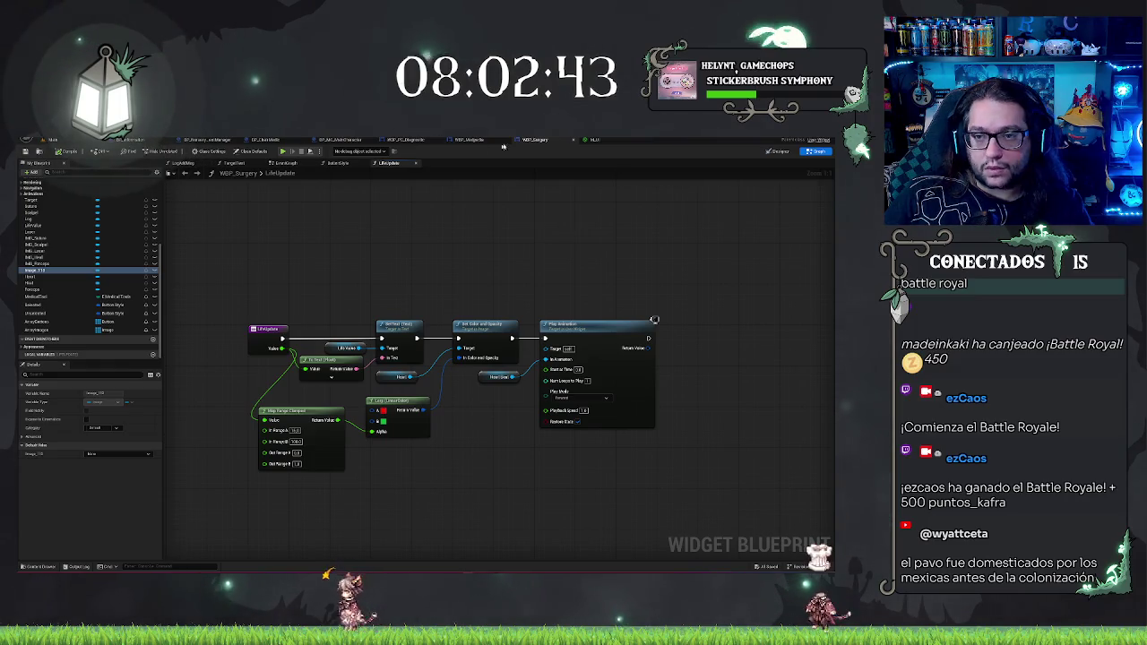
{"action": "left_click", "coordinate": [777, 152]}
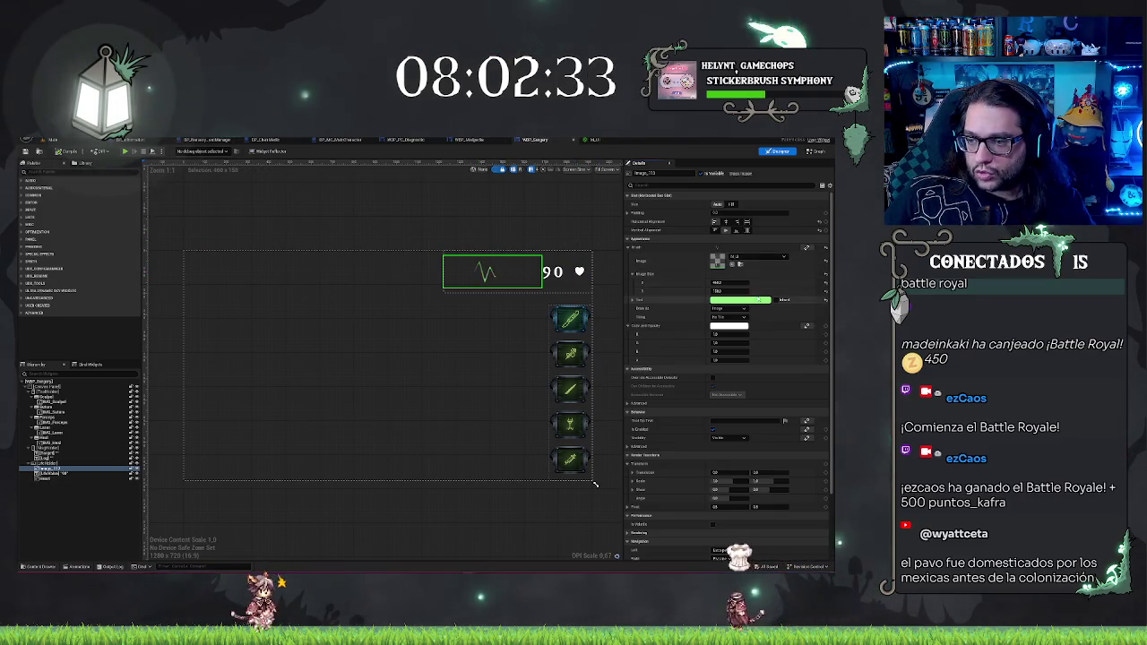
Step: Change the heartbeat image's tint from green to white, then return to the M_UI material graph
{"action": "left_click", "coordinate": [739, 300]}
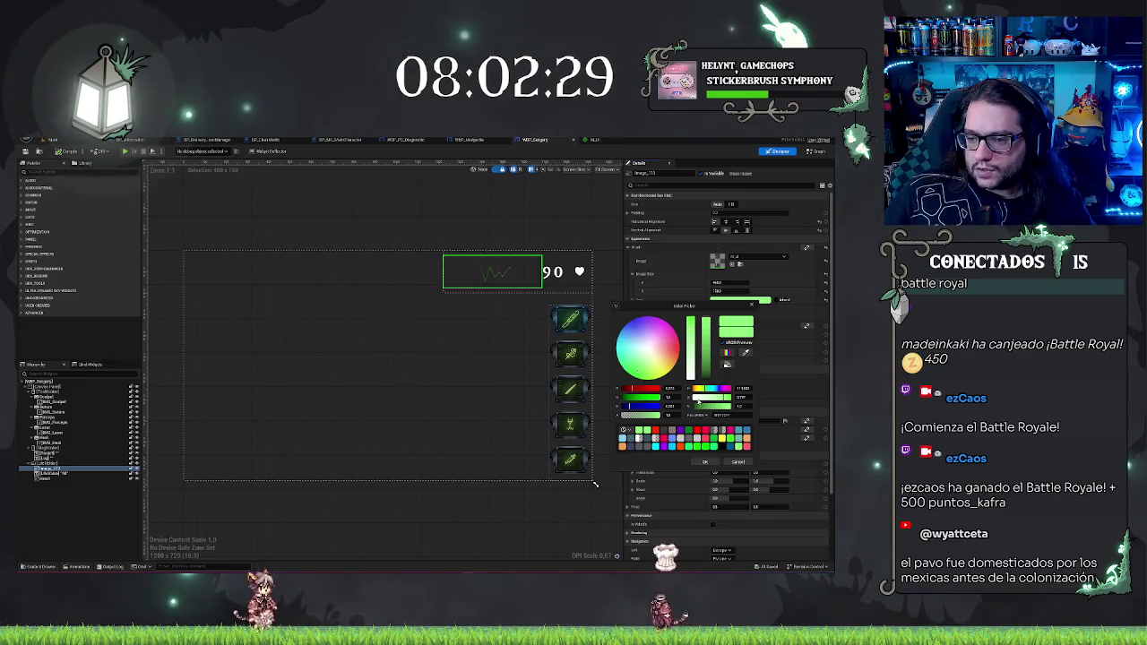
{"action": "left_click_drag", "start_coordinate": [721, 397], "coordinate": [684, 391]}
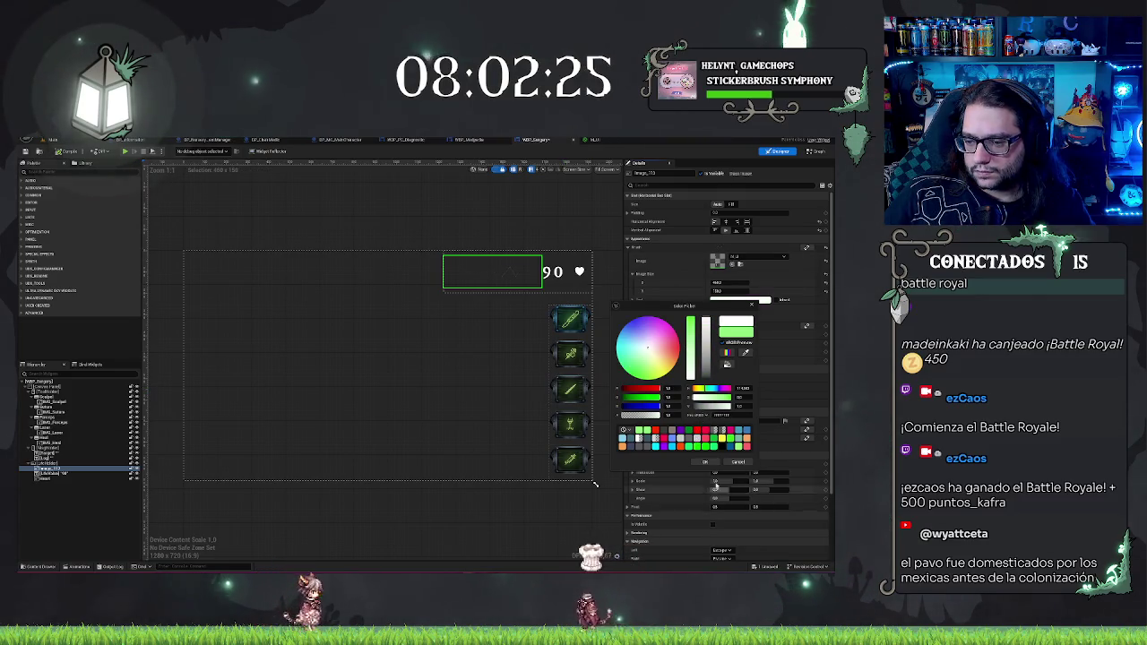
{"action": "left_click", "coordinate": [706, 460]}
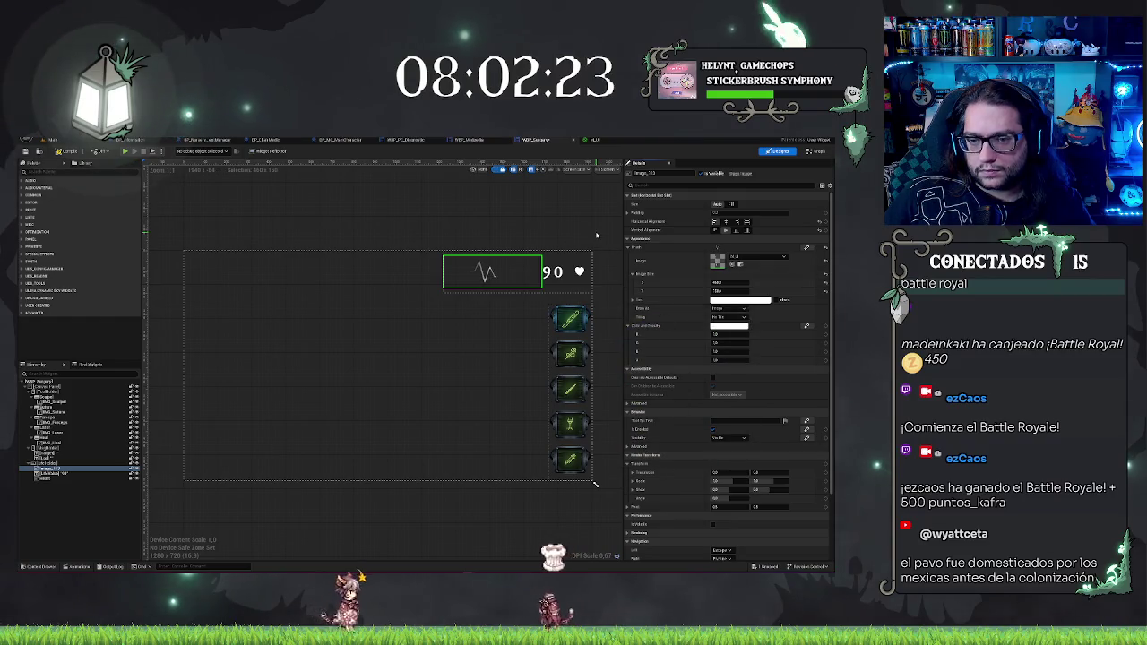
{"action": "left_click", "coordinate": [592, 139]}
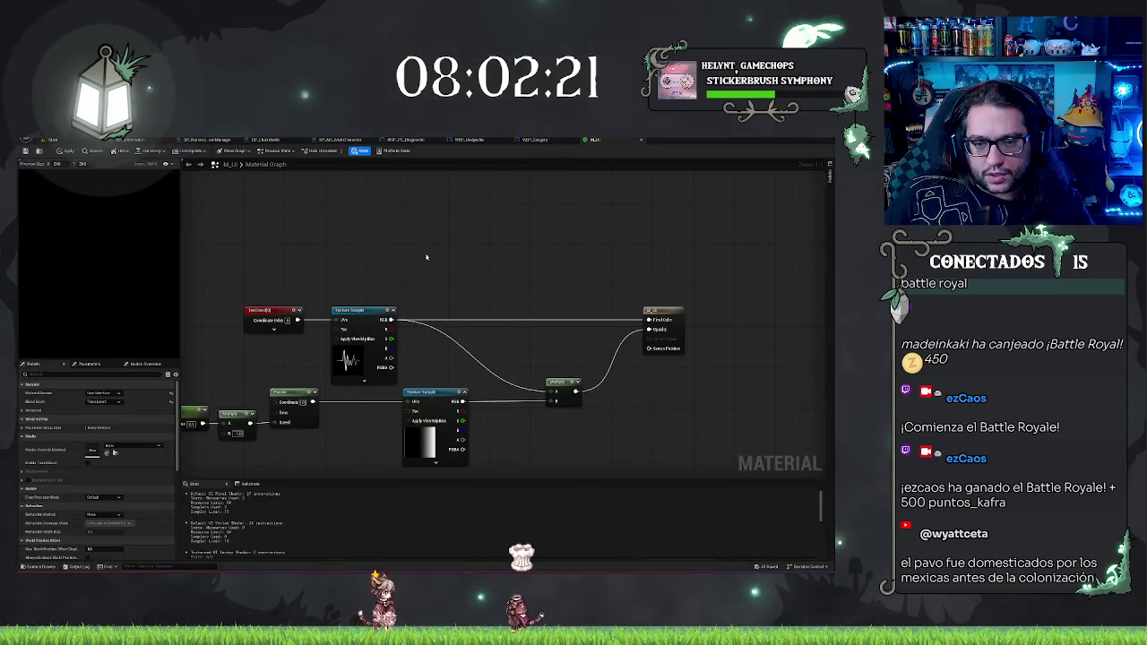
Step: Look through the open widget blueprints, then show WBP_Surgery's LifeUpdate function graph
{"action": "left_click", "coordinate": [534, 141]}
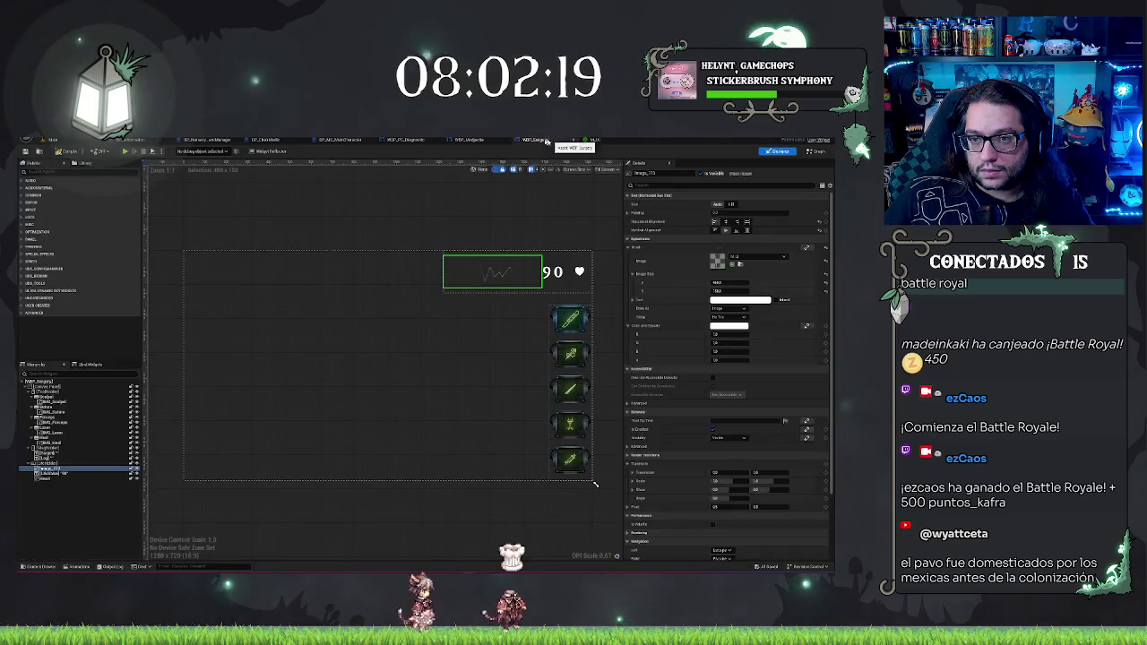
{"action": "left_click", "coordinate": [458, 140]}
{"action": "left_click", "coordinate": [556, 139]}
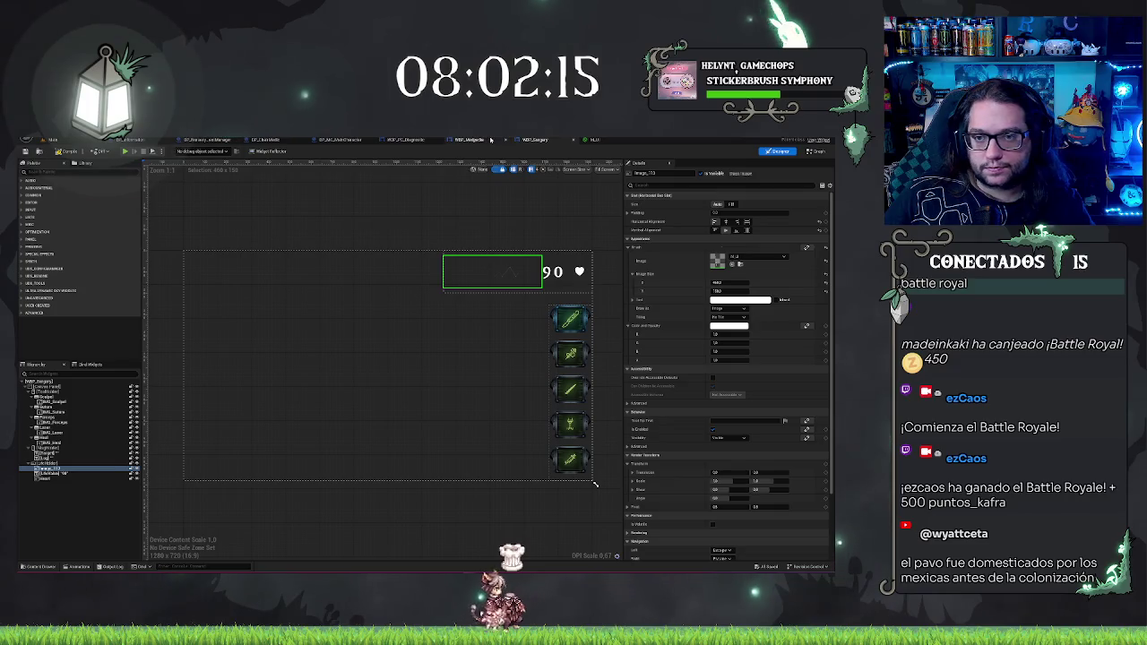
{"action": "left_click", "coordinate": [816, 152]}
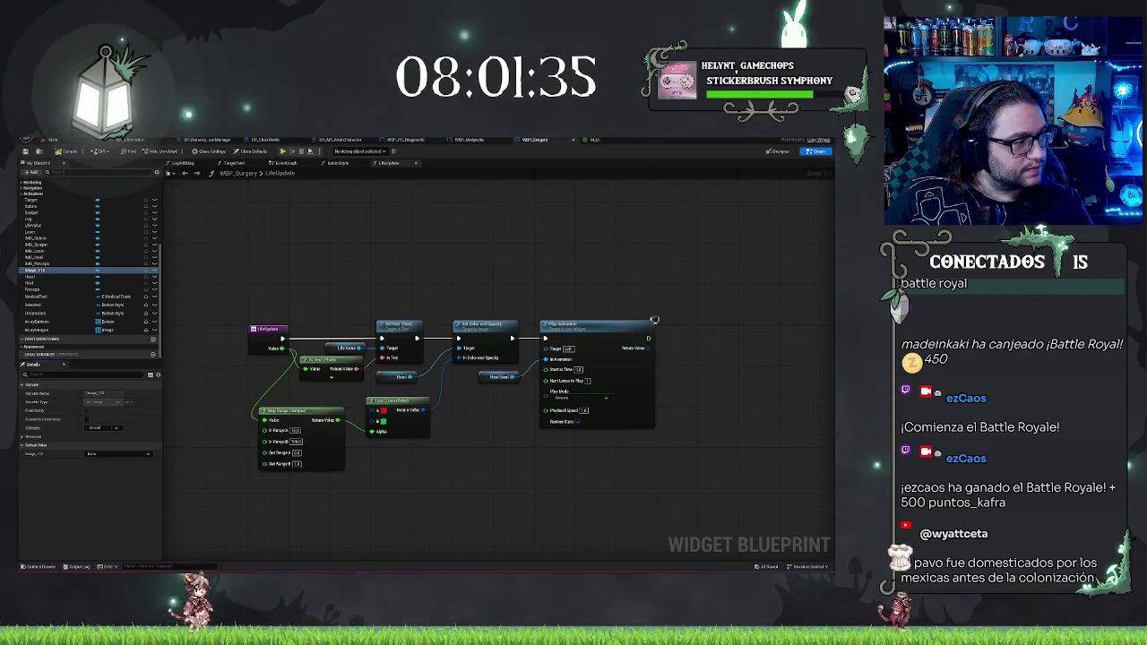
Step: In the HUD Designer, rename the heartbeat image widget with a '_Monster' suffix to clear the conflict
{"action": "left_click_drag", "start_coordinate": [527, 367], "coordinate": [509, 361]}
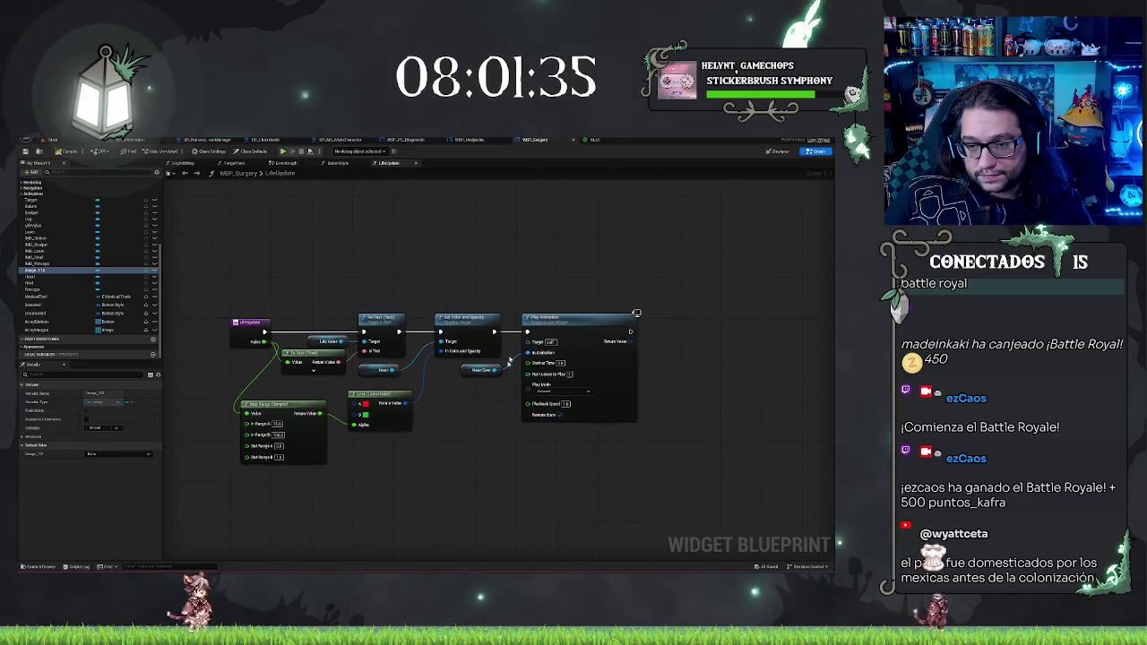
{"action": "left_click", "coordinate": [596, 139]}
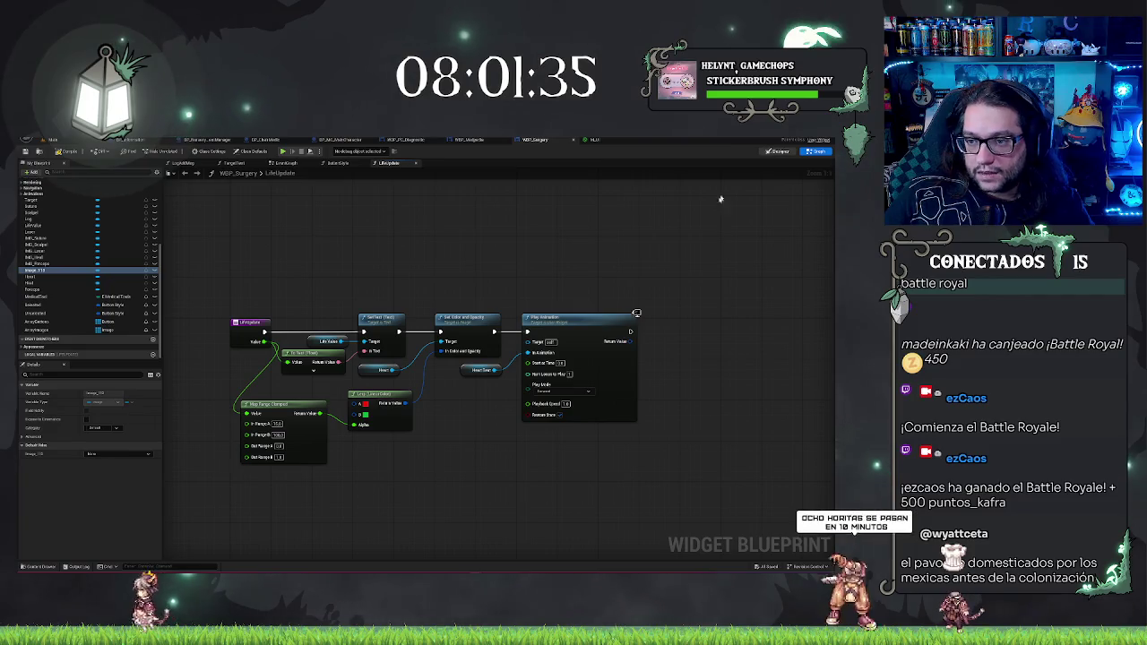
{"action": "left_click", "coordinate": [778, 150]}
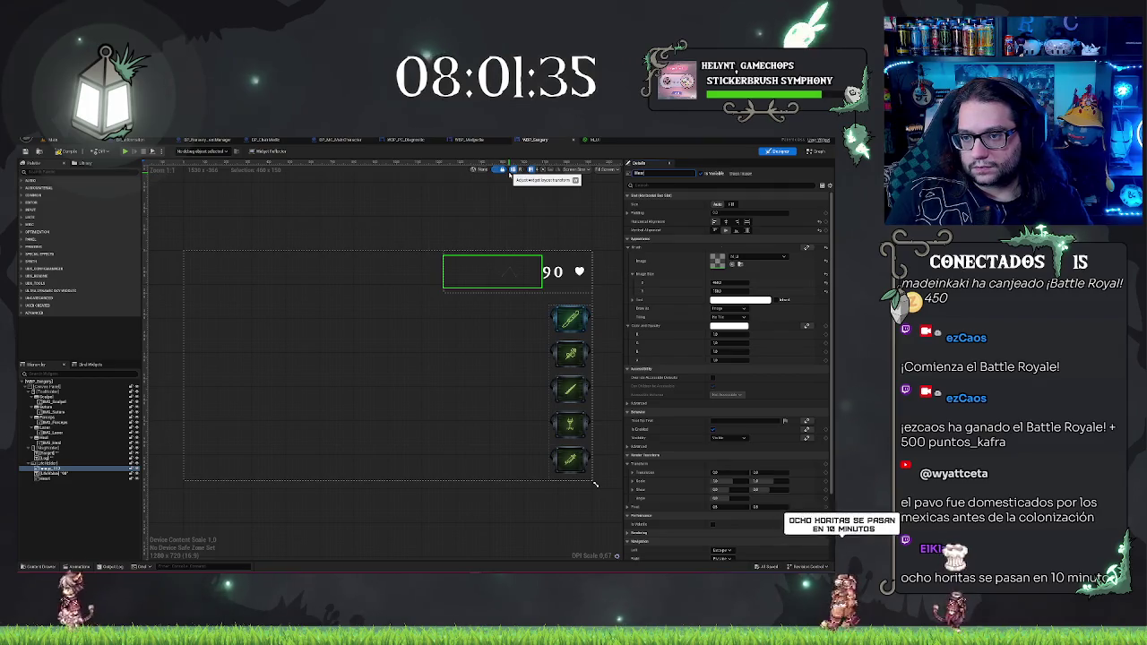
{"action": "type", "text": "Bar"}
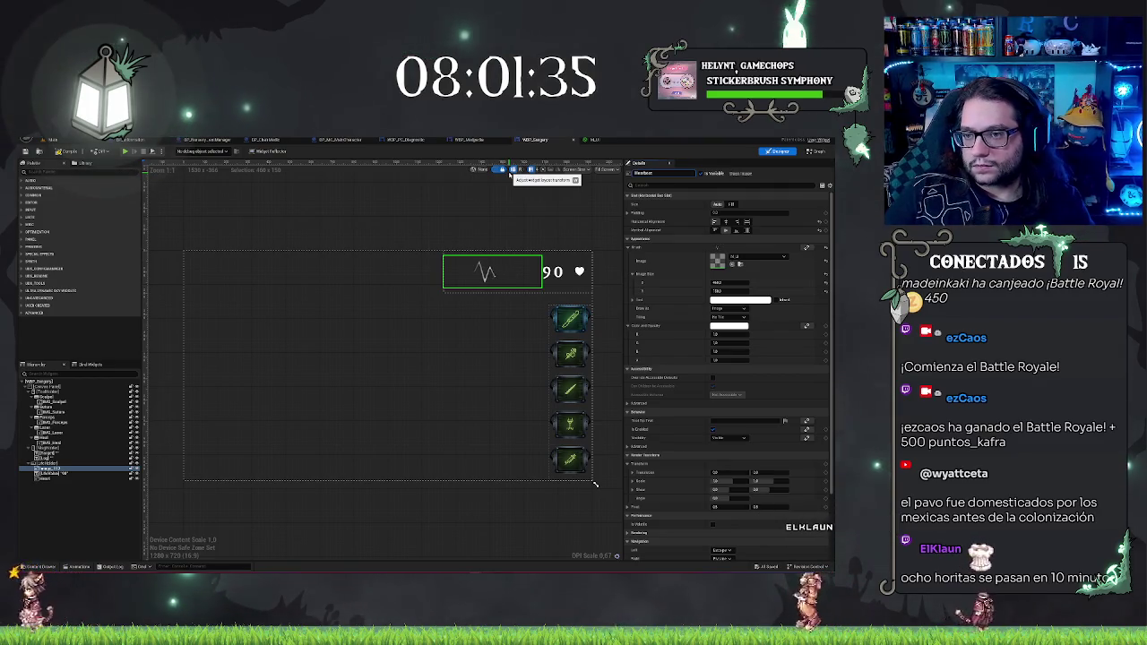
{"action": "key", "text": "BackSpace"}
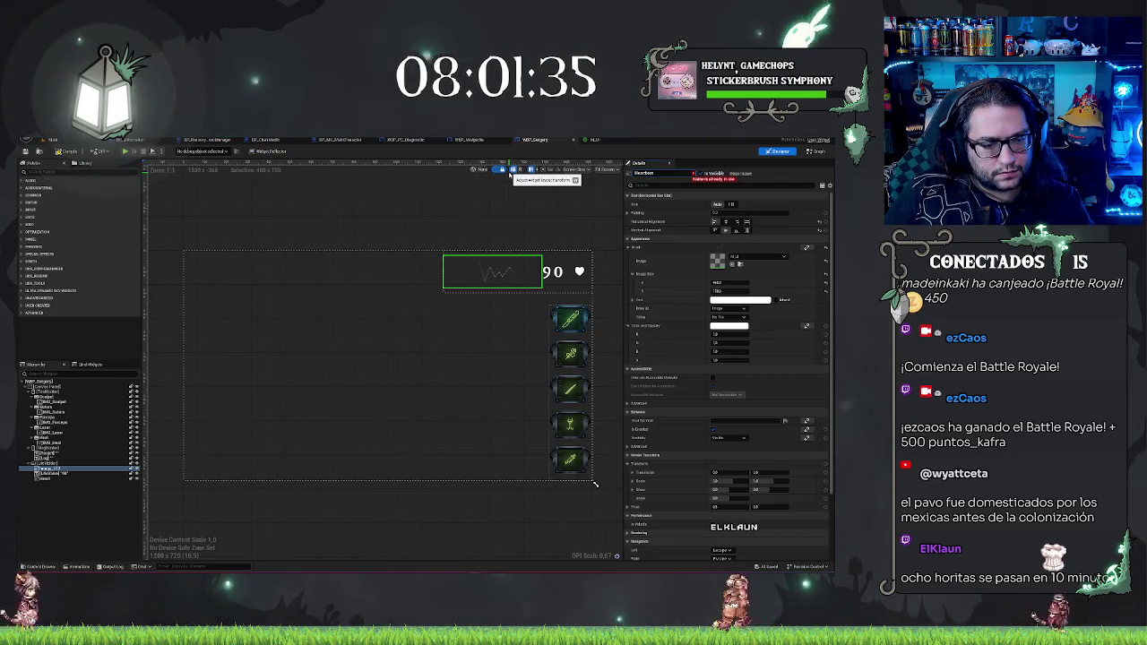
{"action": "type", "text": "_"}
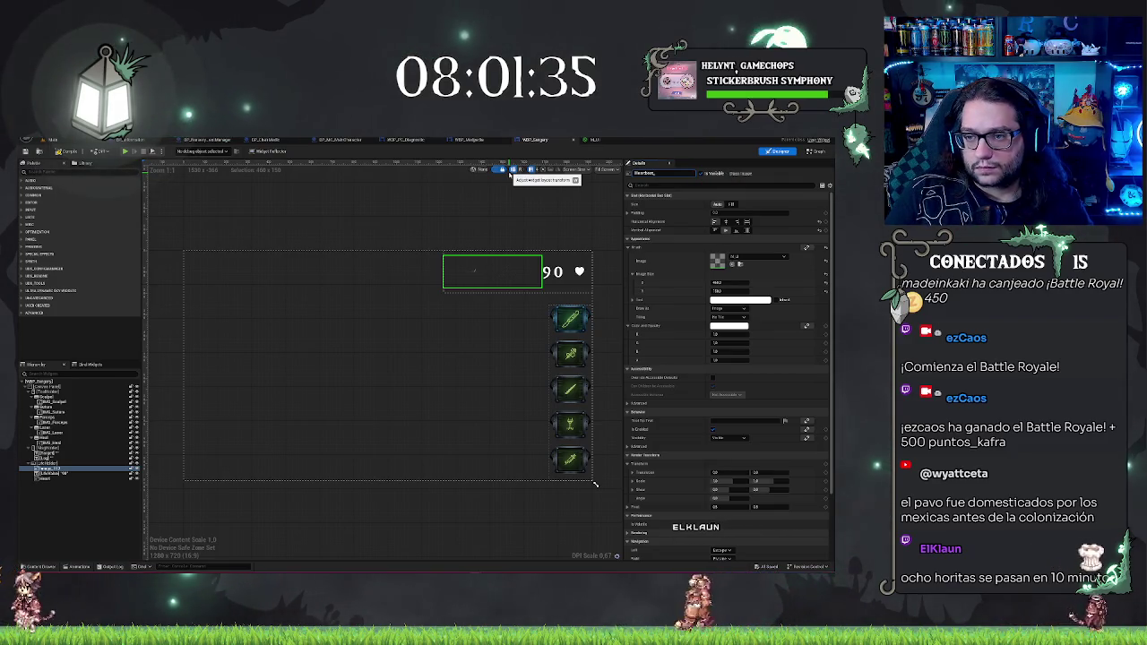
{"action": "type", "text": "Monster"}
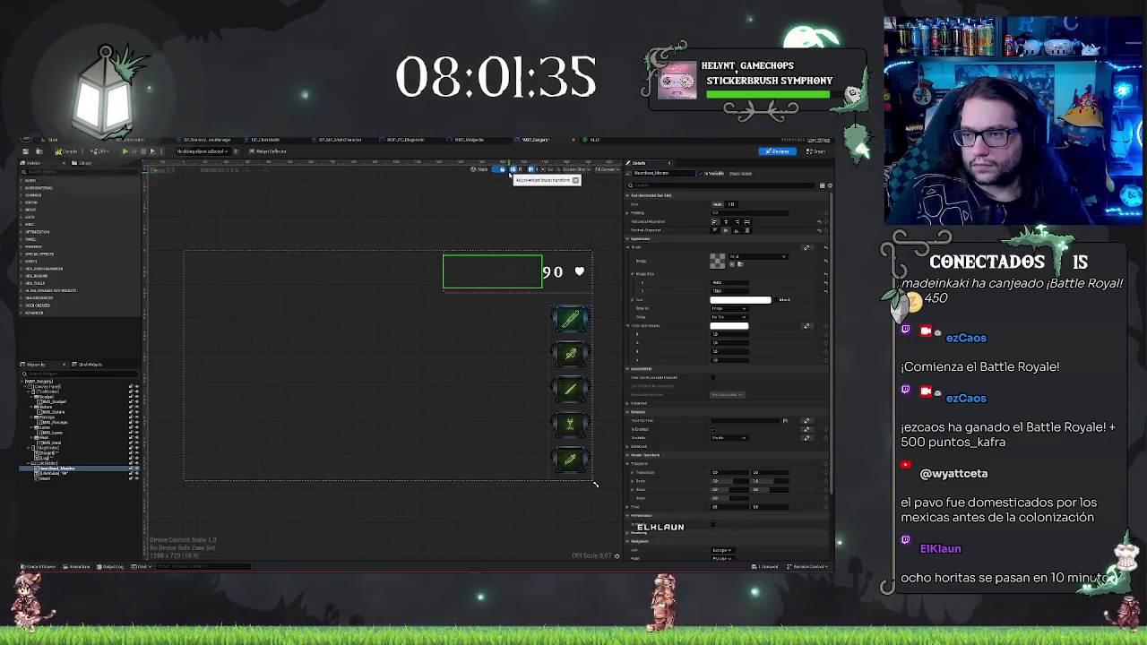
{"action": "left_click", "coordinate": [594, 139]}
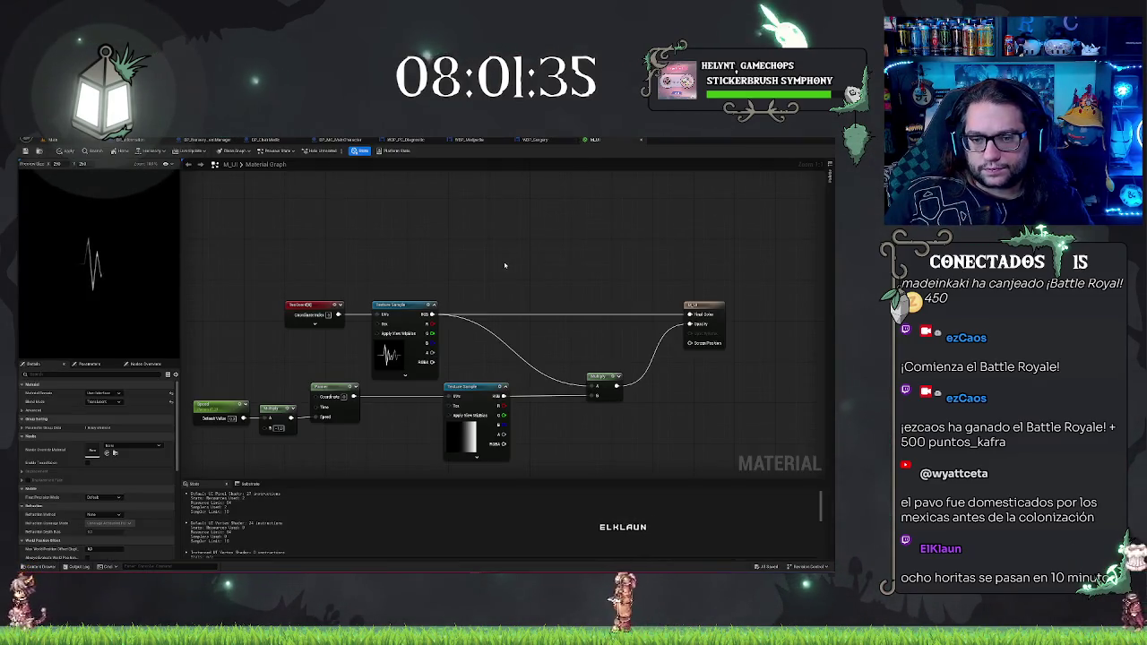
Step: In WBP_Surgery's LifeUpdate graph, place a getter for the heartbeat image variable
{"action": "left_click", "coordinate": [535, 138]}
{"action": "left_click", "coordinate": [814, 151]}
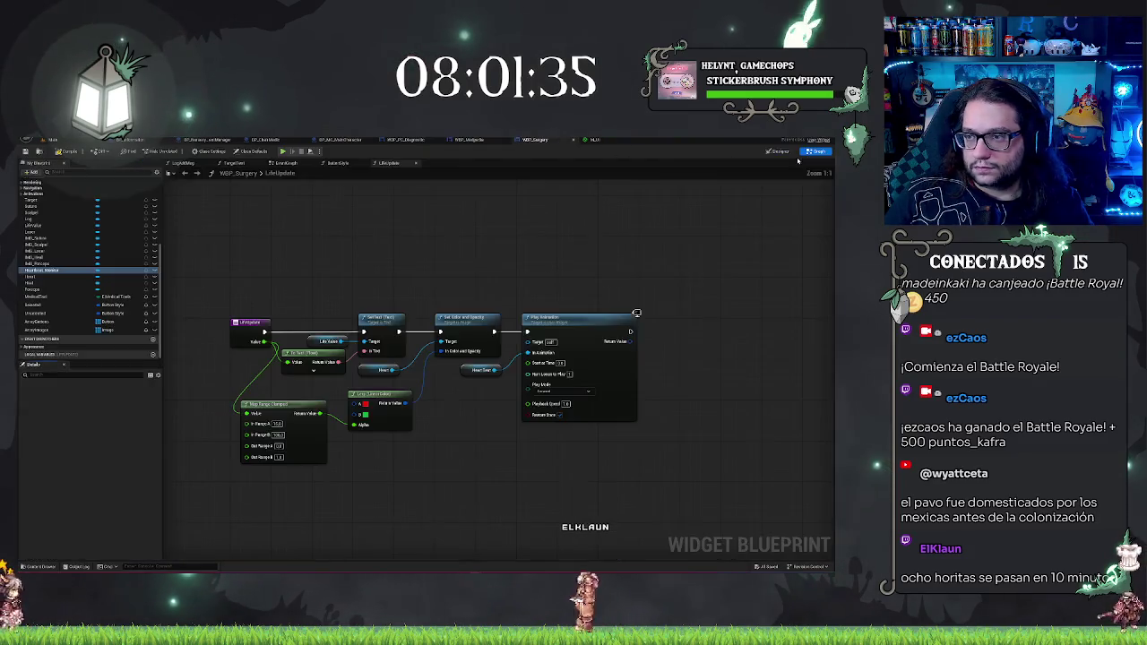
{"action": "right_click", "coordinate": [396, 225]}
{"action": "type", "text": "get te"}
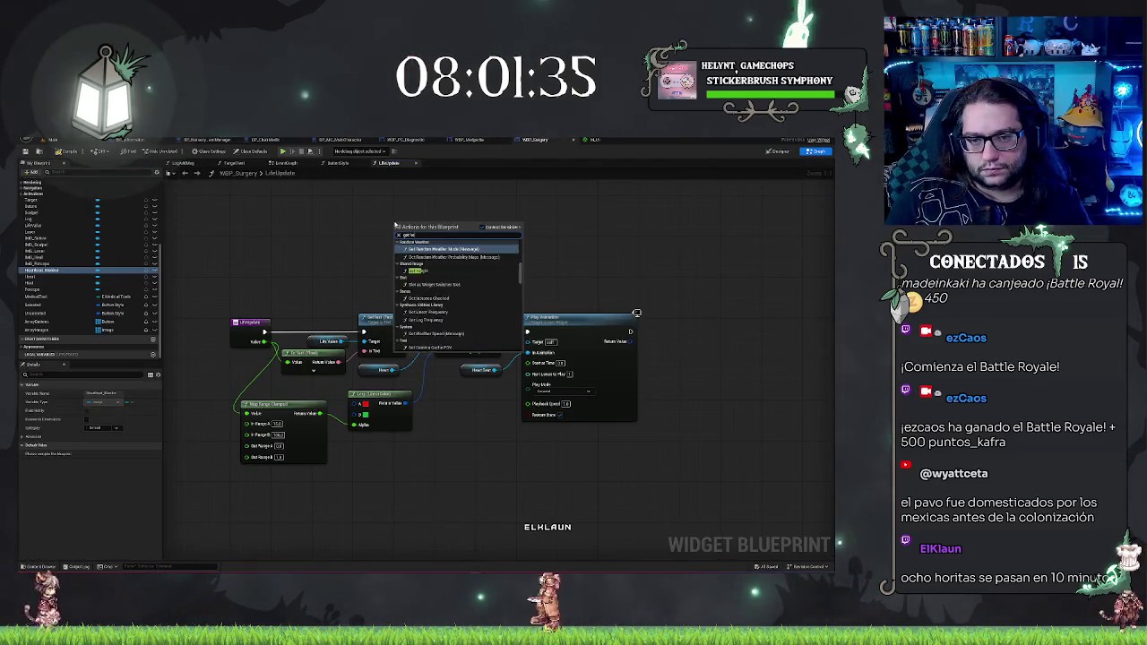
{"action": "key", "text": "Down"}
{"action": "key", "text": "Down"}
{"action": "key", "text": "Return"}
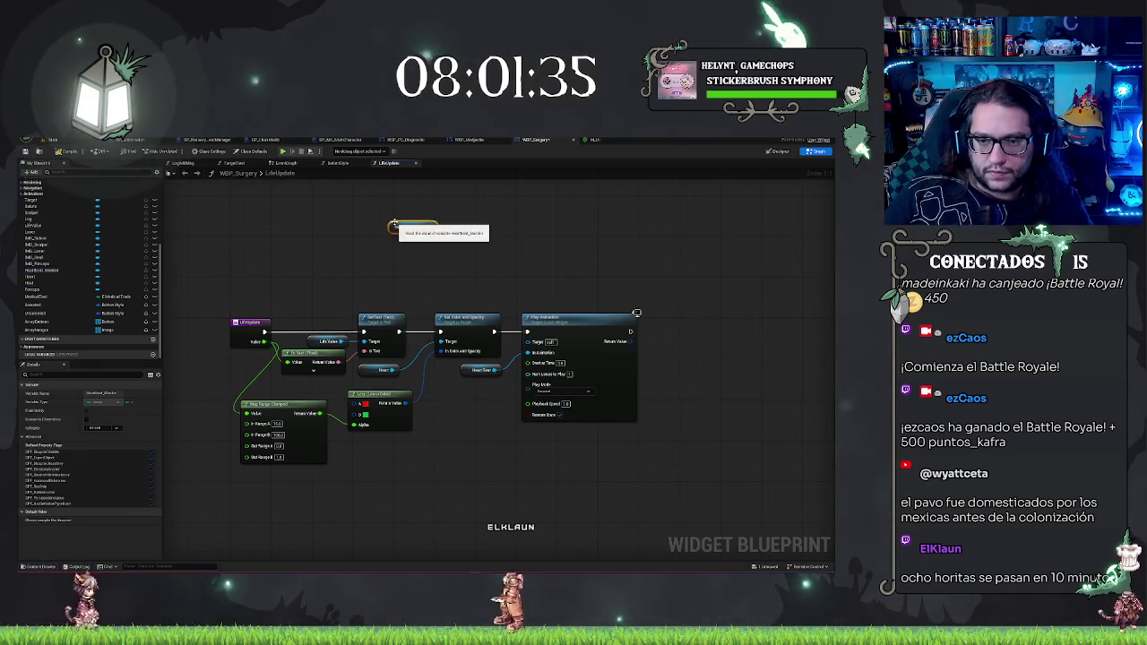
Step: Add Set Color and Opacity on the heartbeat image, with the Lerp colour as its input
{"action": "left_click_drag", "start_coordinate": [432, 227], "coordinate": [457, 215]}
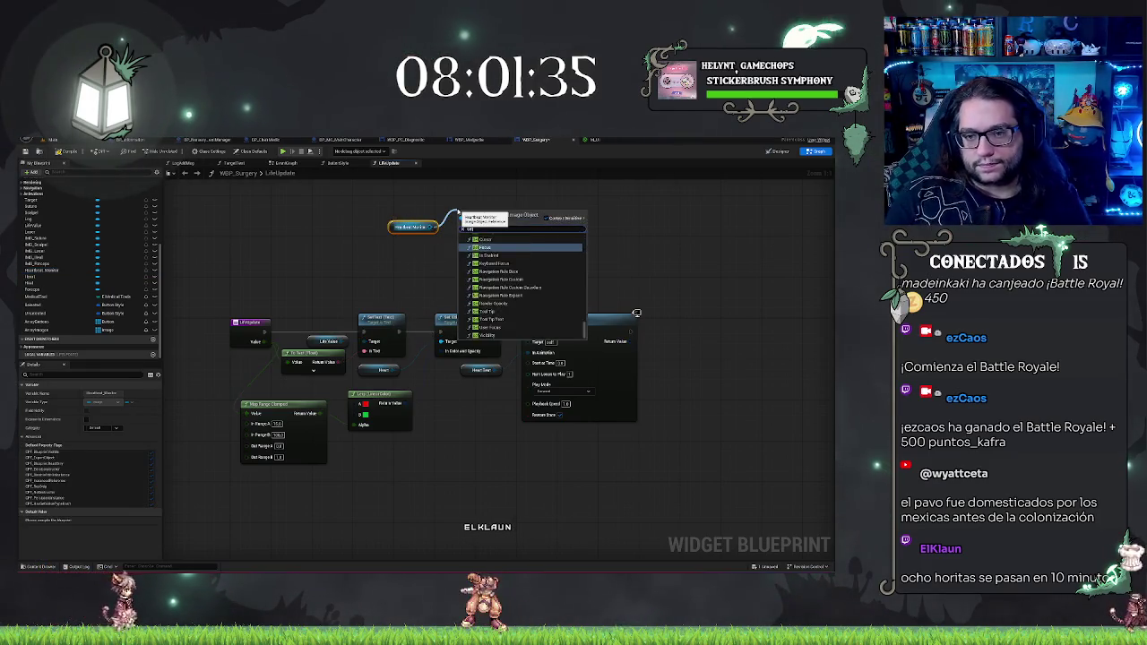
{"action": "type", "text": "set col"}
{"action": "left_click", "coordinate": [493, 251]}
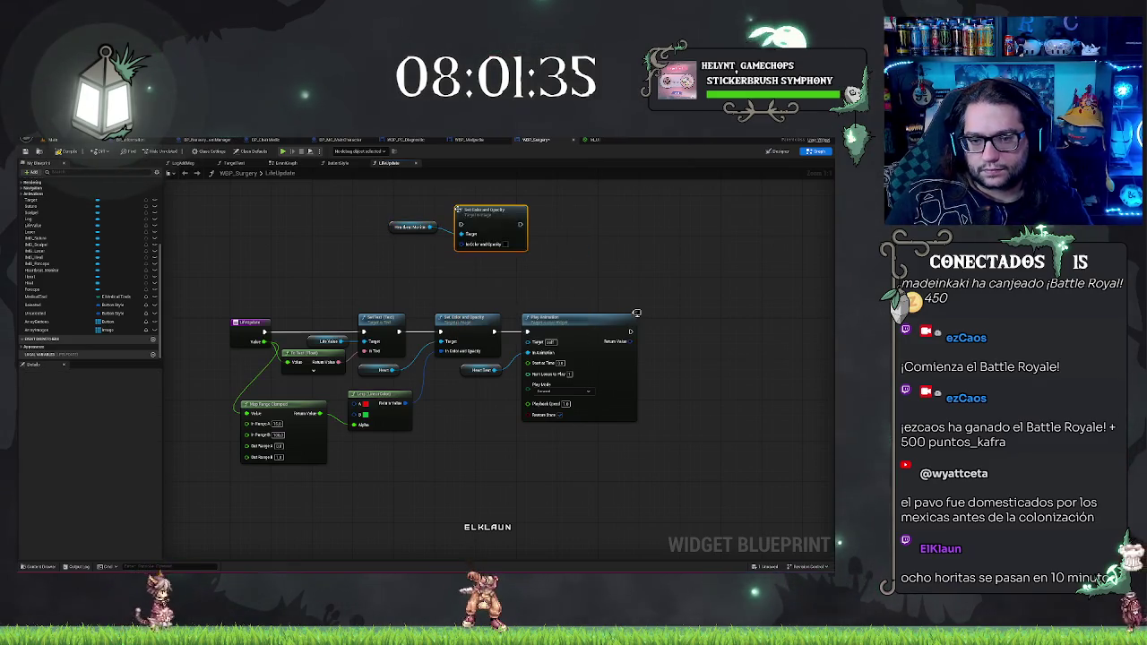
{"action": "mouse_move", "coordinate": [465, 244]}
{"action": "left_mouse_down"}
{"action": "mouse_move", "coordinate": [411, 381]}
{"action": "mouse_move", "coordinate": [422, 403]}
{"action": "mouse_move", "coordinate": [405, 404]}
{"action": "left_mouse_up"}
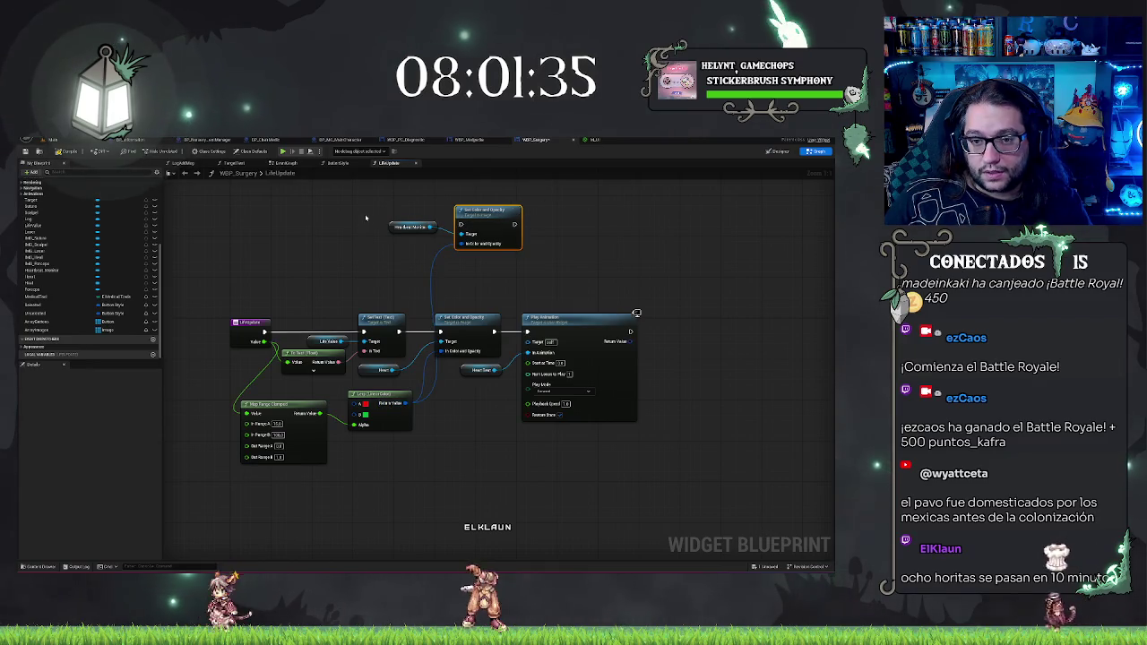
{"action": "left_click_drag", "start_coordinate": [410, 227], "coordinate": [411, 233]}
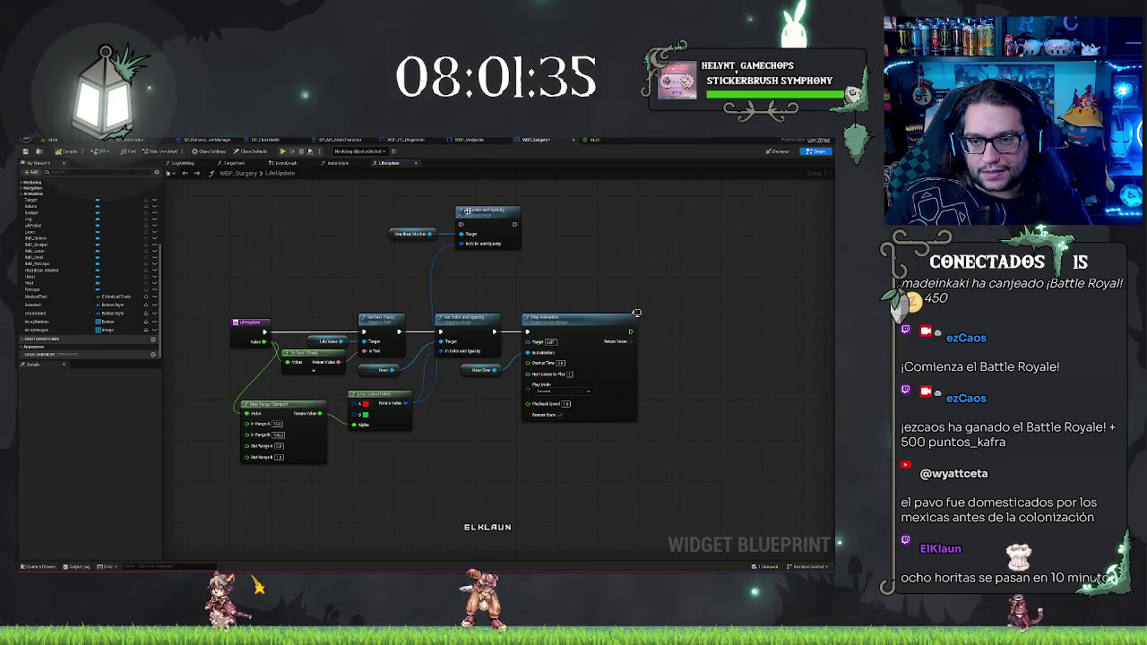
Step: Add a Set Brush node for the heartbeat image beside the colour node, then try extending Play Animation
{"action": "left_click_drag", "start_coordinate": [432, 233], "coordinate": [491, 266]}
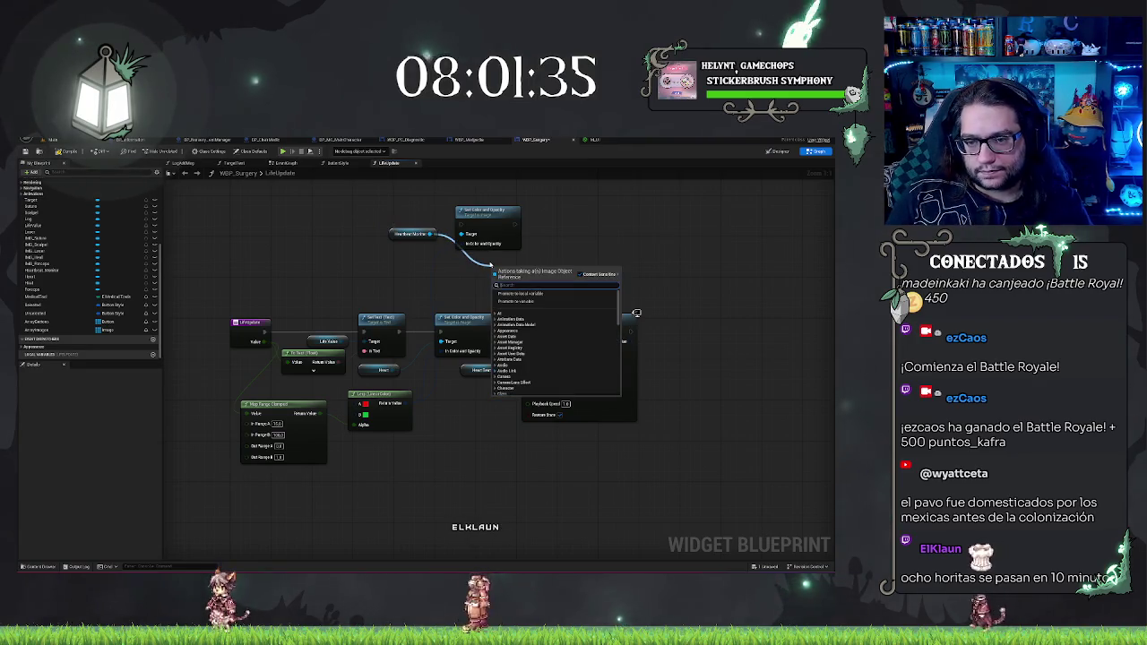
{"action": "type", "text": "Play"}
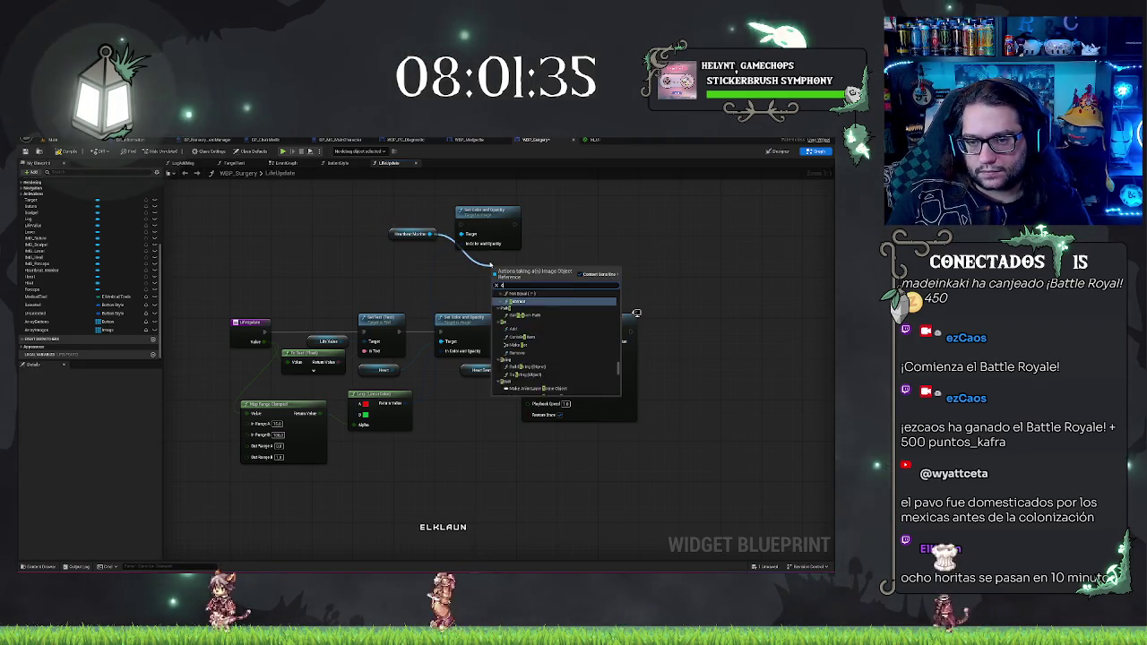
{"action": "key", "text": "Return"}
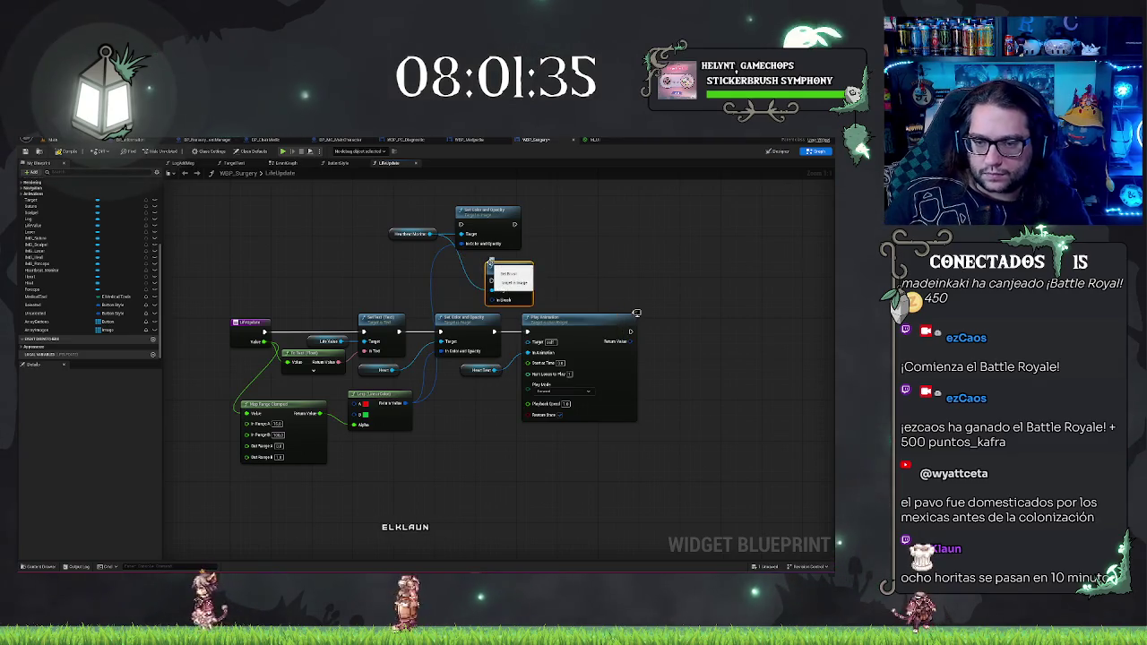
{"action": "mouse_move", "coordinate": [504, 285]}
{"action": "left_mouse_down"}
{"action": "mouse_move", "coordinate": [569, 236]}
{"action": "mouse_move", "coordinate": [633, 229]}
{"action": "left_mouse_up"}
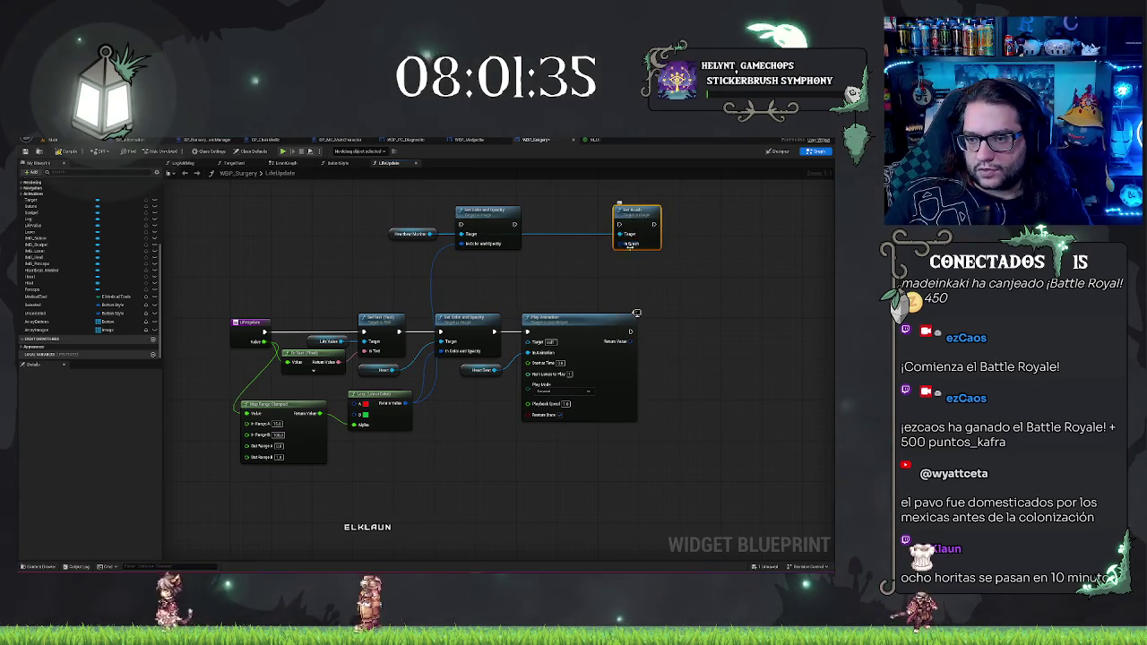
{"action": "right_click", "coordinate": [630, 246]}
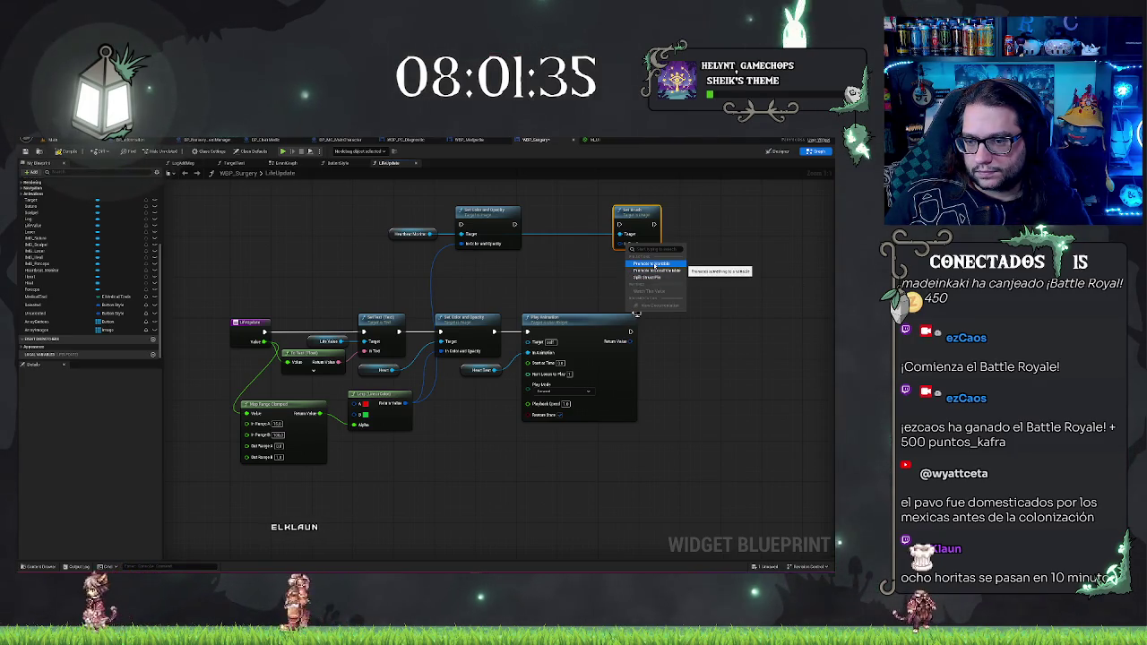
{"action": "left_click_drag", "start_coordinate": [459, 358], "coordinate": [541, 392]}
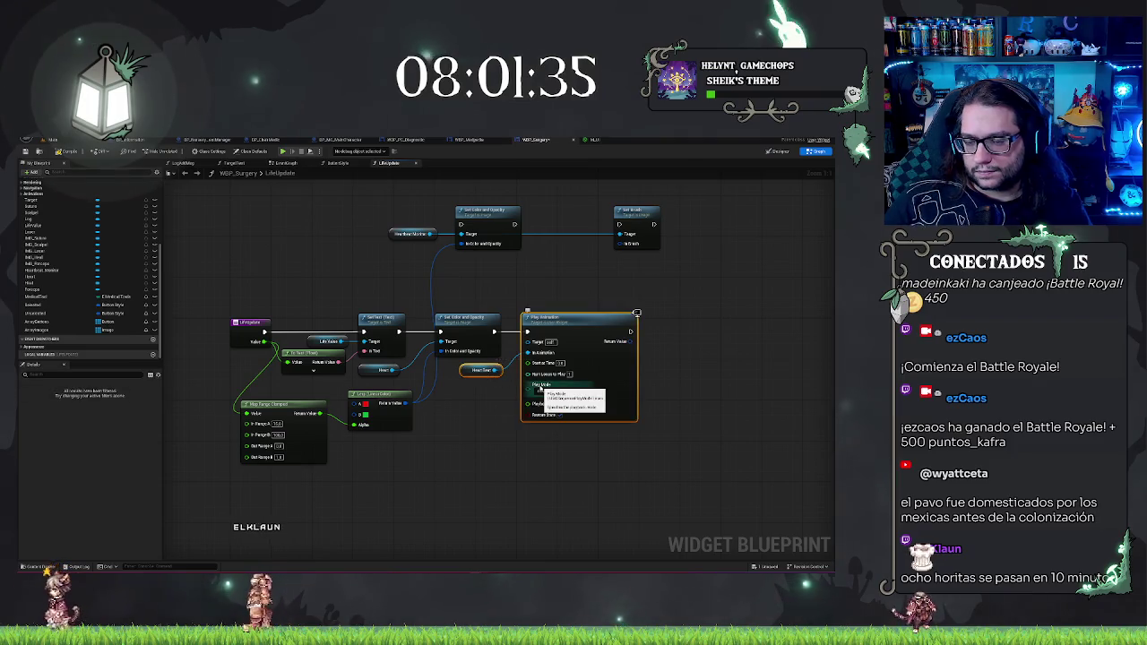
{"action": "left_click_drag", "start_coordinate": [630, 331], "coordinate": [663, 334]}
{"action": "left_click", "coordinate": [691, 266]}
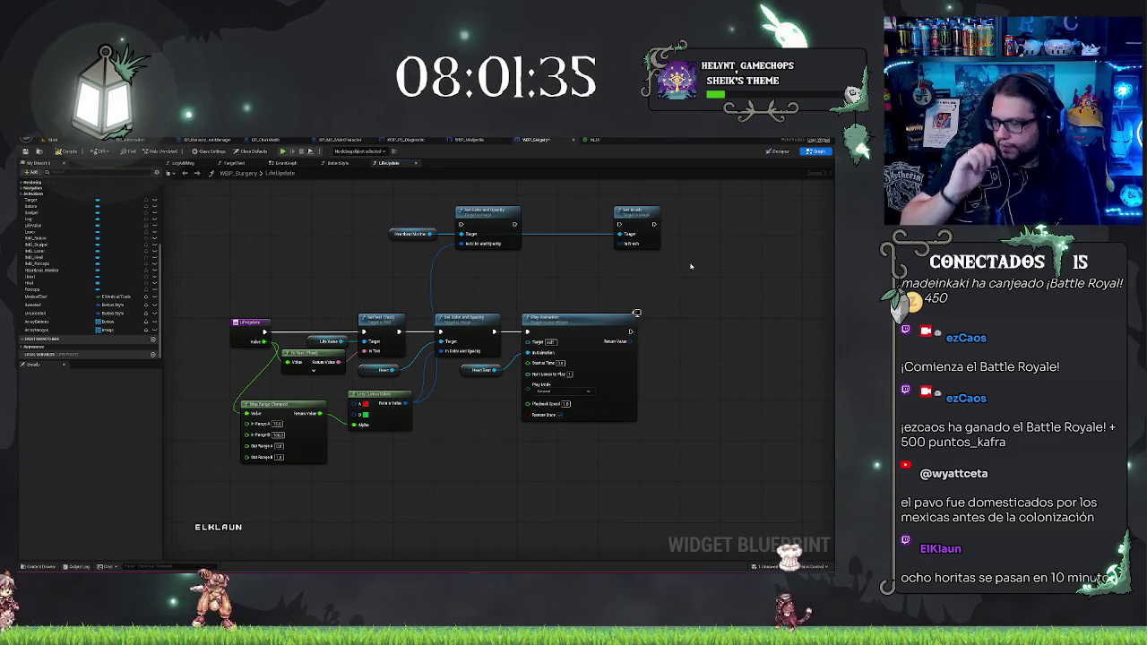
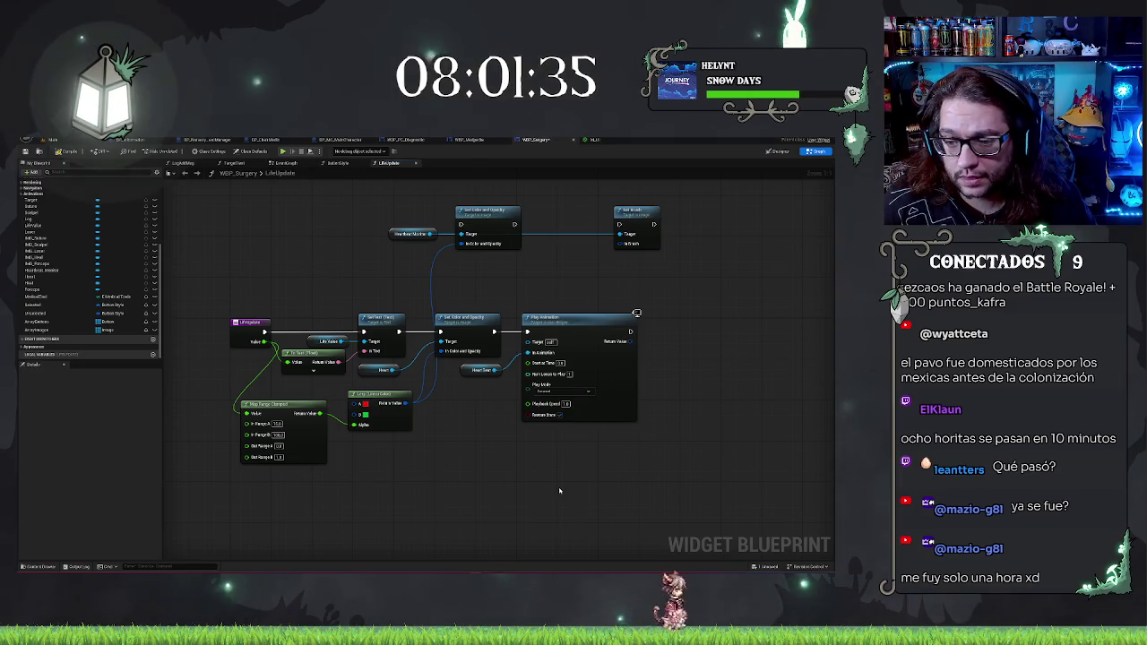
Step: Move the Set Color and Opacity node and its Heartbeat Monitor reference after Play Animation
{"action": "mouse_move", "coordinate": [553, 293]}
{"action": "left_mouse_down"}
{"action": "mouse_move", "coordinate": [627, 300]}
{"action": "mouse_move", "coordinate": [581, 303]}
{"action": "left_mouse_up"}
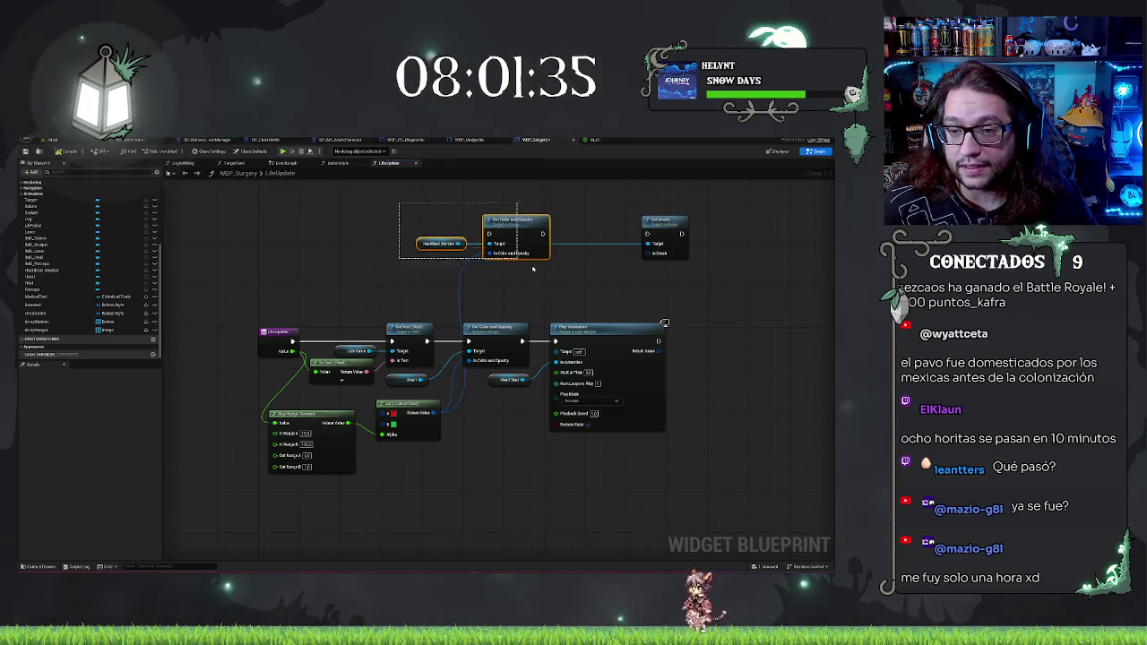
{"action": "left_click_drag", "start_coordinate": [560, 275], "coordinate": [422, 251]}
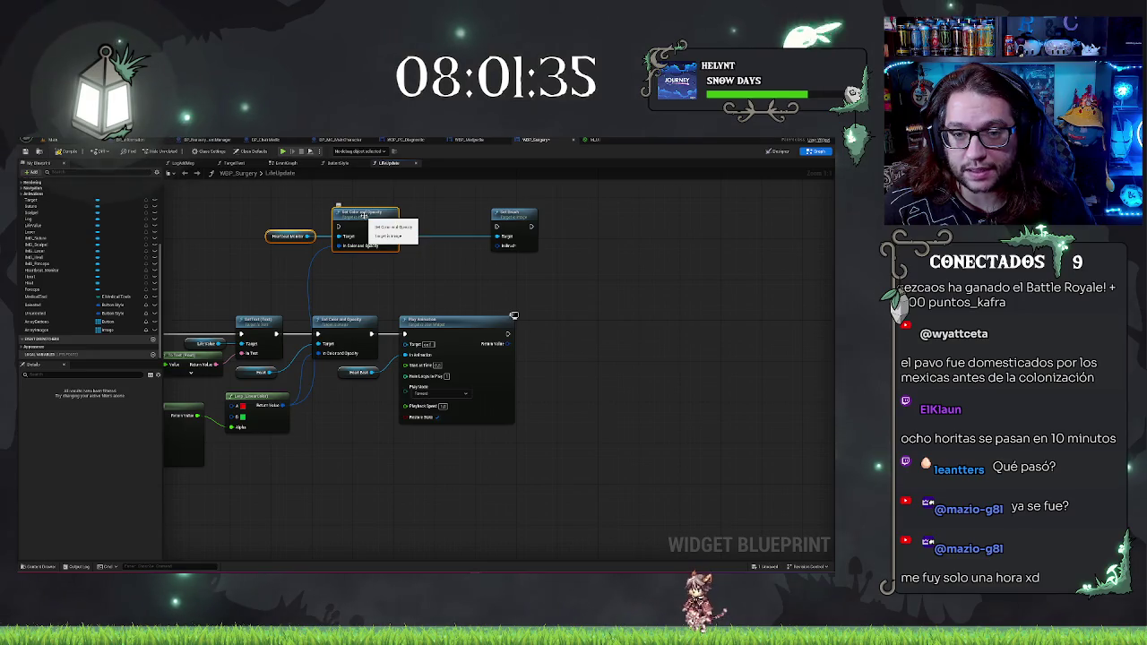
{"action": "mouse_move", "coordinate": [363, 216]}
{"action": "left_mouse_down"}
{"action": "mouse_move", "coordinate": [574, 330]}
{"action": "mouse_move", "coordinate": [619, 332]}
{"action": "mouse_move", "coordinate": [573, 333]}
{"action": "mouse_move", "coordinate": [599, 334]}
{"action": "left_mouse_up"}
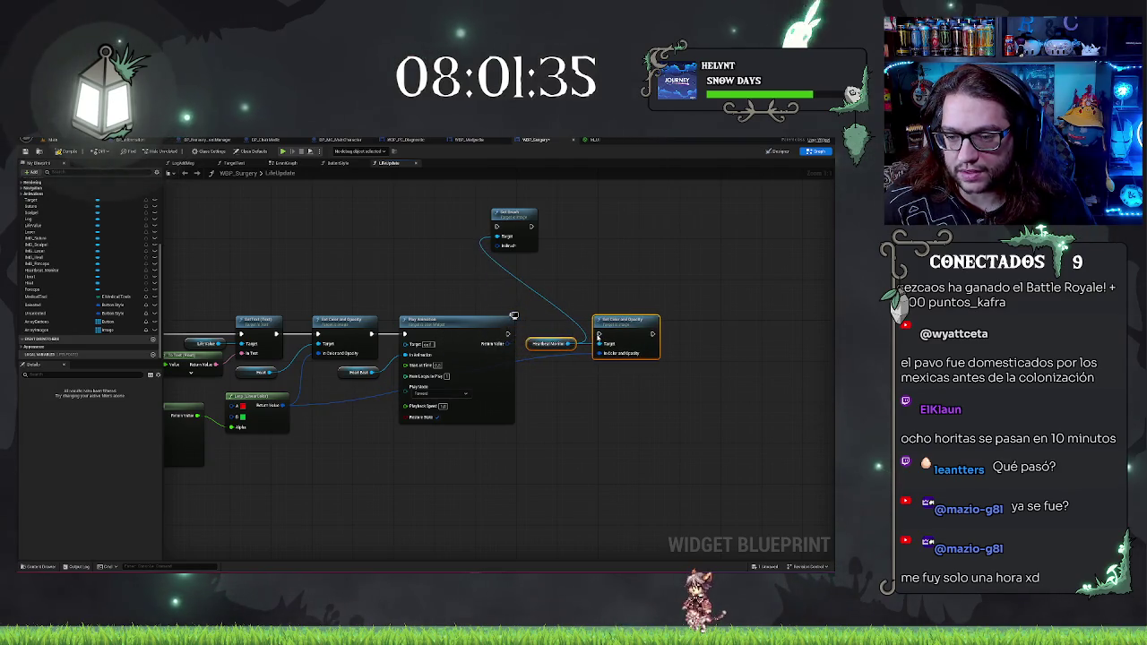
Step: Add a Make Slate Brush node feeding Set Brush's In Brush and move it left
{"action": "left_click_drag", "start_coordinate": [507, 243], "coordinate": [432, 238]}
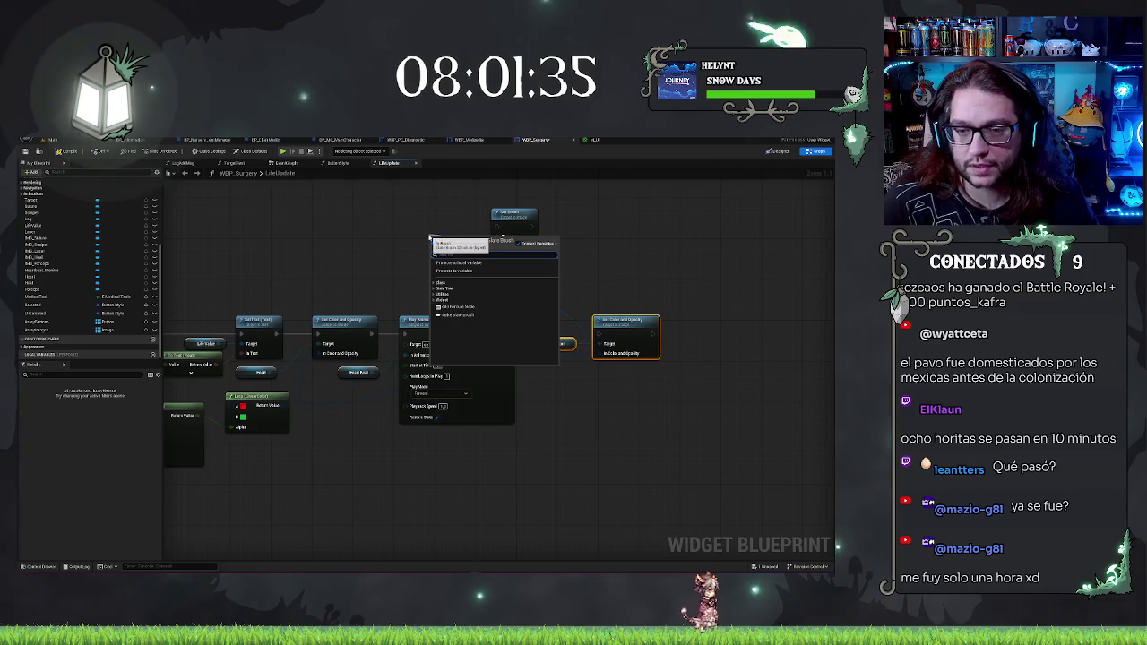
{"action": "left_click", "coordinate": [454, 270]}
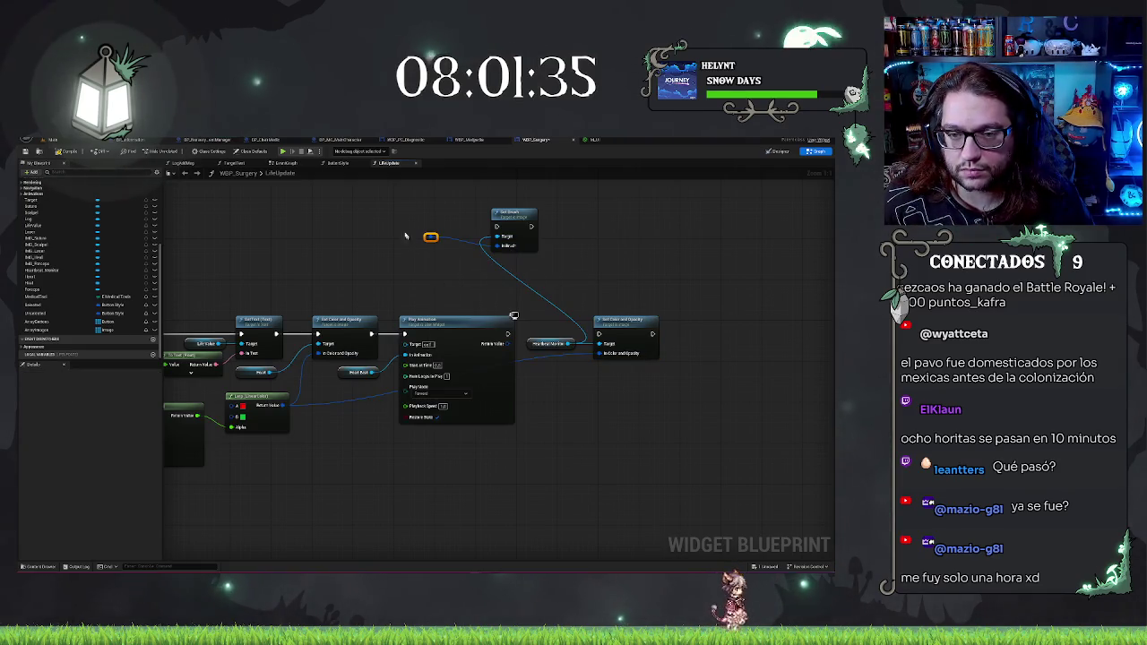
{"action": "mouse_move", "coordinate": [502, 249]}
{"action": "left_mouse_down"}
{"action": "mouse_move", "coordinate": [437, 235]}
{"action": "mouse_move", "coordinate": [367, 249]}
{"action": "left_mouse_up"}
{"action": "left_click", "coordinate": [459, 260]}
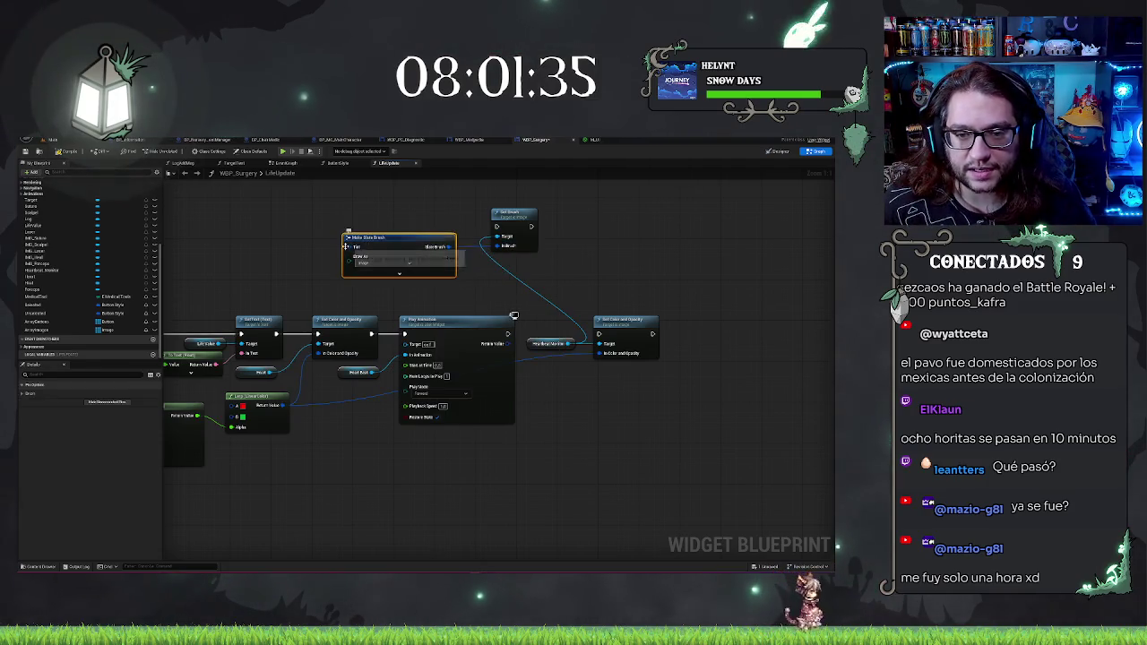
{"action": "mouse_move", "coordinate": [310, 395]}
{"action": "left_mouse_down"}
{"action": "mouse_move", "coordinate": [400, 397]}
{"action": "mouse_move", "coordinate": [407, 303]}
{"action": "mouse_move", "coordinate": [442, 251]}
{"action": "mouse_move", "coordinate": [379, 248]}
{"action": "mouse_move", "coordinate": [357, 222]}
{"action": "mouse_move", "coordinate": [385, 332]}
{"action": "mouse_move", "coordinate": [386, 397]}
{"action": "mouse_move", "coordinate": [371, 408]}
{"action": "left_mouse_up"}
Step: Add a Make Slate Color node for the brush tint, then undo the last graph change
{"action": "left_click", "coordinate": [391, 293]}
{"action": "mouse_move", "coordinate": [401, 218]}
{"action": "left_mouse_down"}
{"action": "mouse_move", "coordinate": [363, 212]}
{"action": "mouse_move", "coordinate": [350, 226]}
{"action": "mouse_move", "coordinate": [356, 242]}
{"action": "left_mouse_up"}
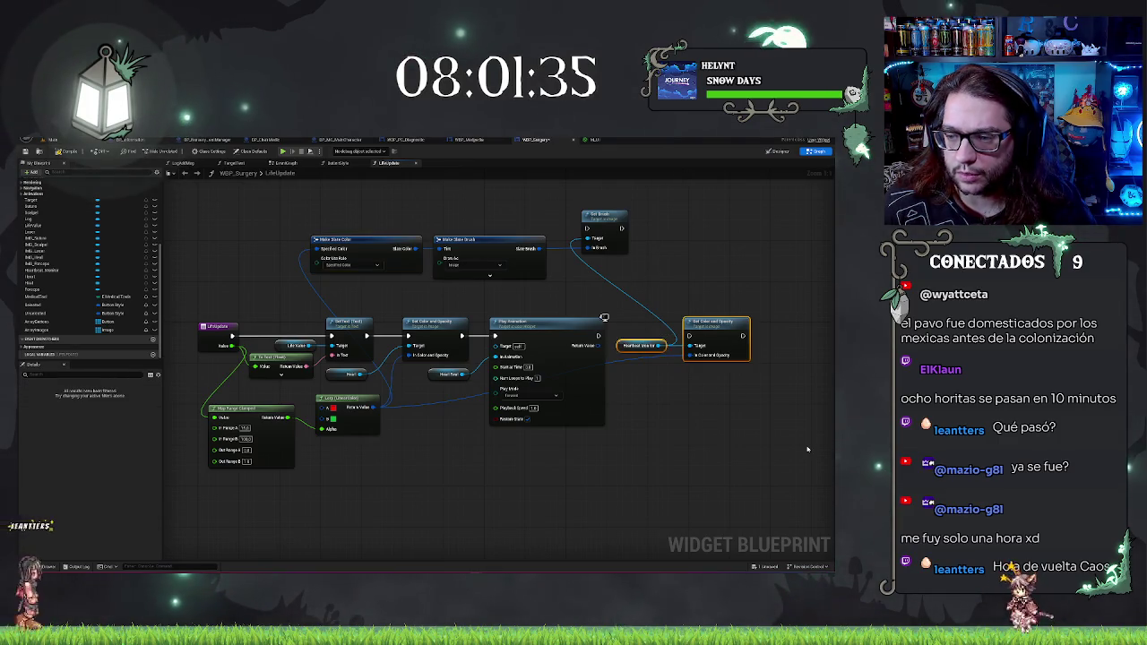
{"action": "key", "text": "ctrl+z"}
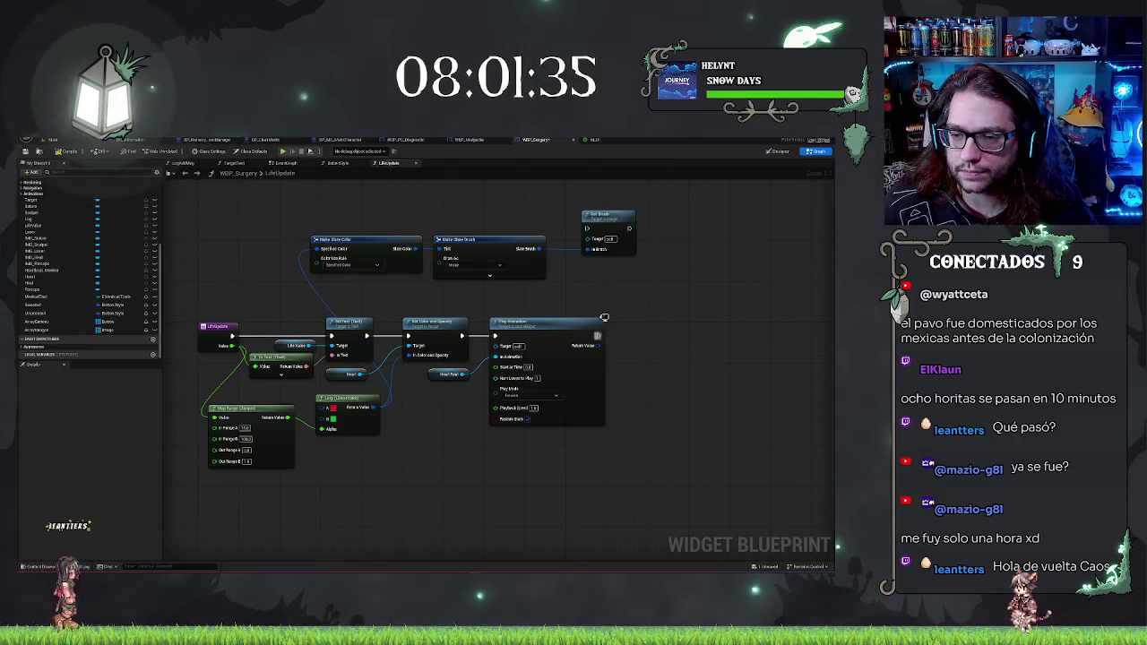
Step: Run Set Brush right after Play Animation with Heartbeat Monitor as target, and move the Make Slate nodes below
{"action": "left_click_drag", "start_coordinate": [598, 335], "coordinate": [587, 228]}
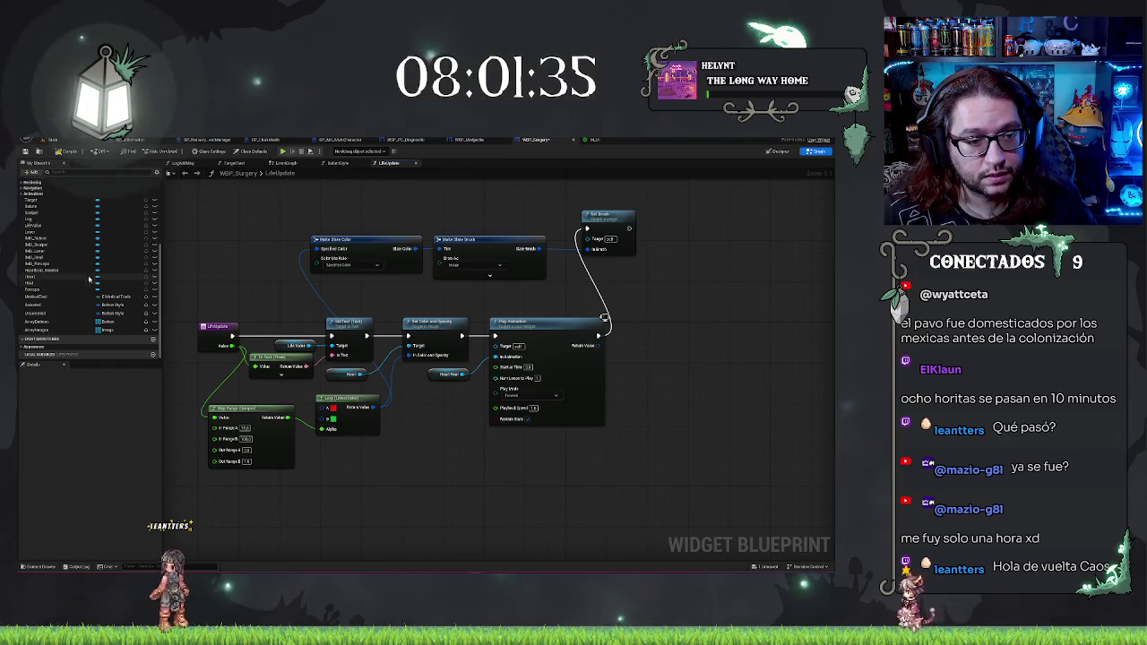
{"action": "mouse_move", "coordinate": [65, 267]}
{"action": "left_mouse_down"}
{"action": "mouse_move", "coordinate": [587, 251]}
{"action": "mouse_move", "coordinate": [722, 340]}
{"action": "mouse_move", "coordinate": [679, 320]}
{"action": "mouse_move", "coordinate": [703, 338]}
{"action": "mouse_move", "coordinate": [763, 330]}
{"action": "left_mouse_up"}
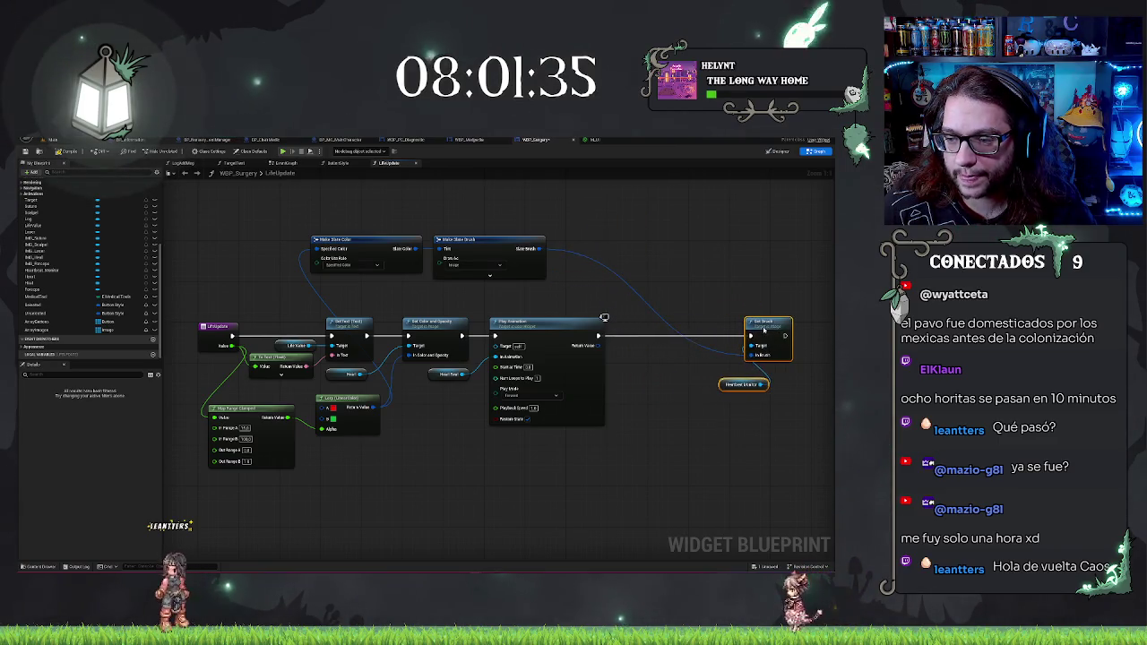
{"action": "left_click_drag", "start_coordinate": [166, 206], "coordinate": [407, 267]}
{"action": "mouse_move", "coordinate": [312, 224]}
{"action": "left_mouse_down"}
{"action": "mouse_move", "coordinate": [529, 456]}
{"action": "mouse_move", "coordinate": [434, 436]}
{"action": "mouse_move", "coordinate": [435, 426]}
{"action": "left_mouse_up"}
{"action": "left_click", "coordinate": [470, 382]}
Step: Pan along the chain back to LifeUpdate and wire its Value into To Text (Float)
{"action": "left_click_drag", "start_coordinate": [470, 382], "coordinate": [564, 236]}
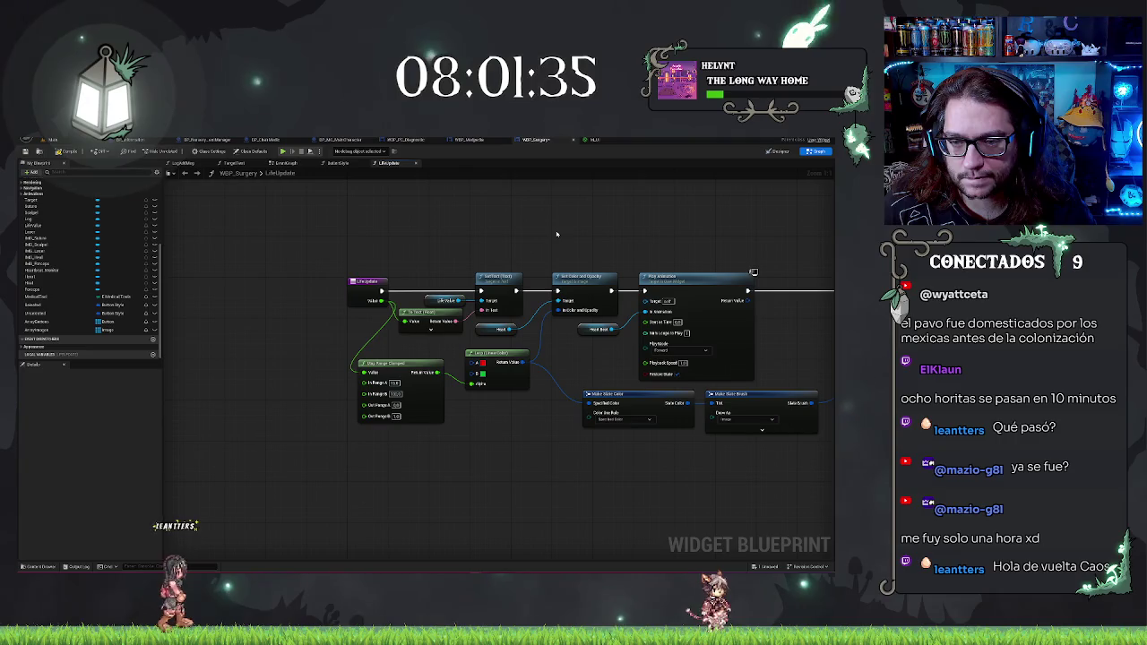
{"action": "left_click_drag", "start_coordinate": [555, 234], "coordinate": [400, 246]}
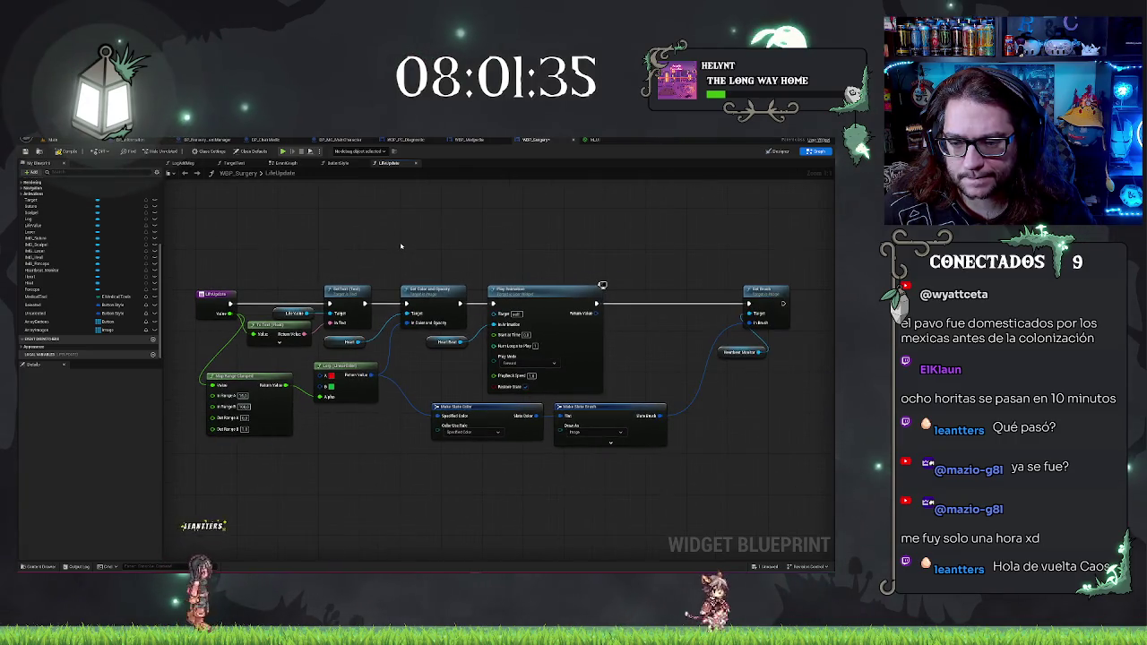
{"action": "left_click_drag", "start_coordinate": [586, 242], "coordinate": [461, 237]}
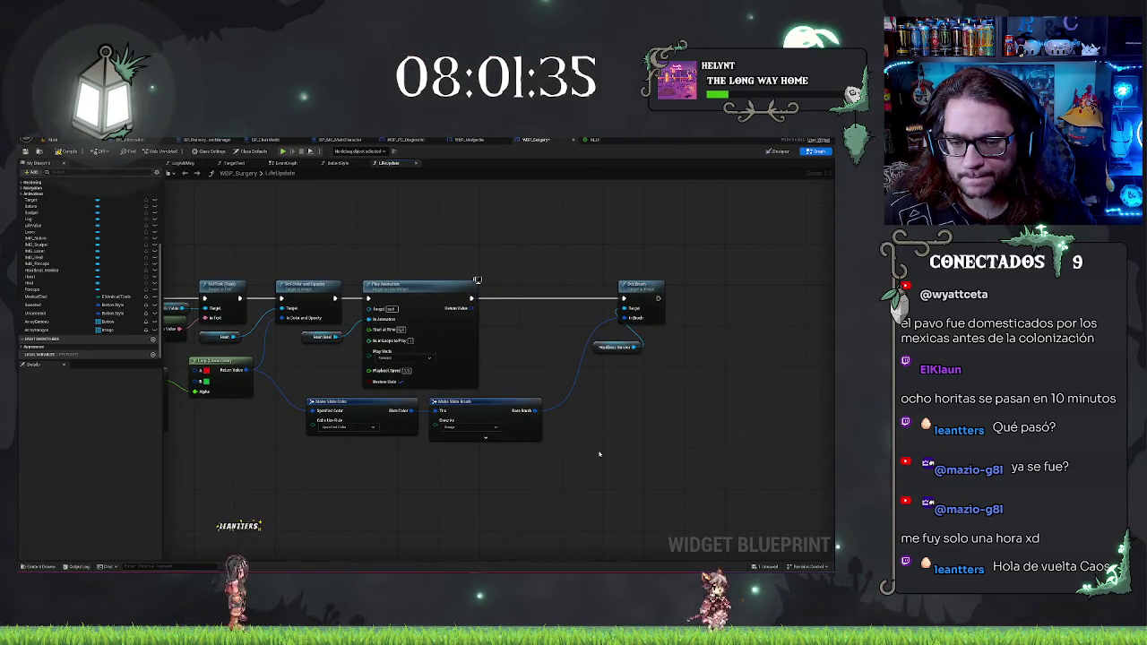
{"action": "left_click_drag", "start_coordinate": [305, 493], "coordinate": [600, 513]}
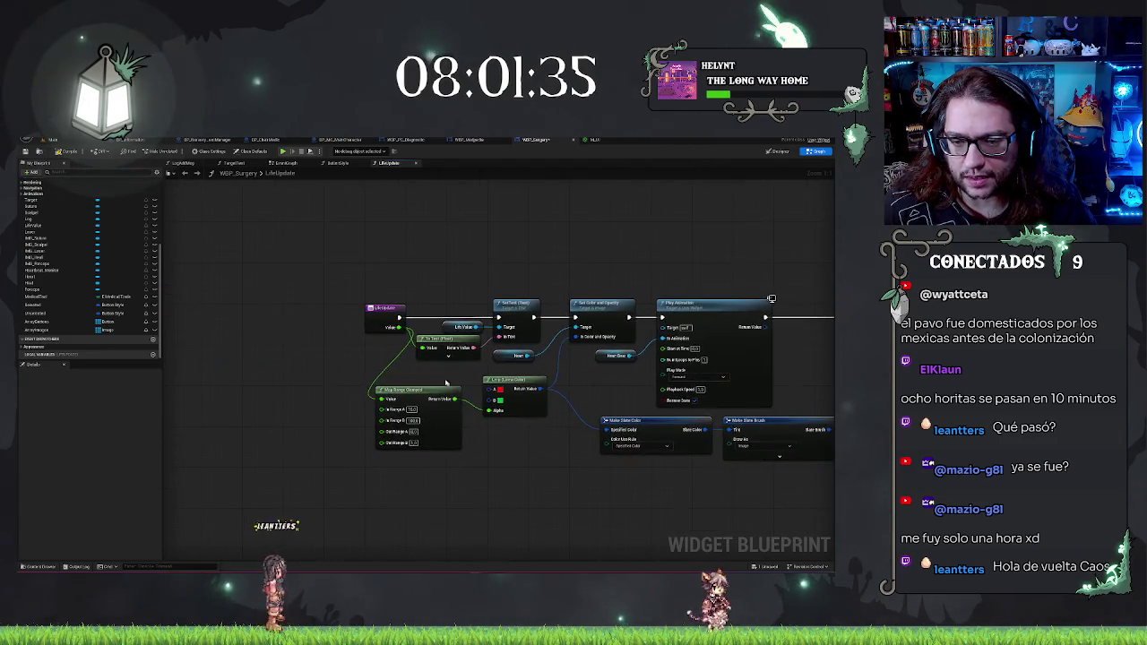
{"action": "left_click_drag", "start_coordinate": [617, 373], "coordinate": [365, 338]}
{"action": "left_click_drag", "start_coordinate": [292, 397], "coordinate": [382, 415]}
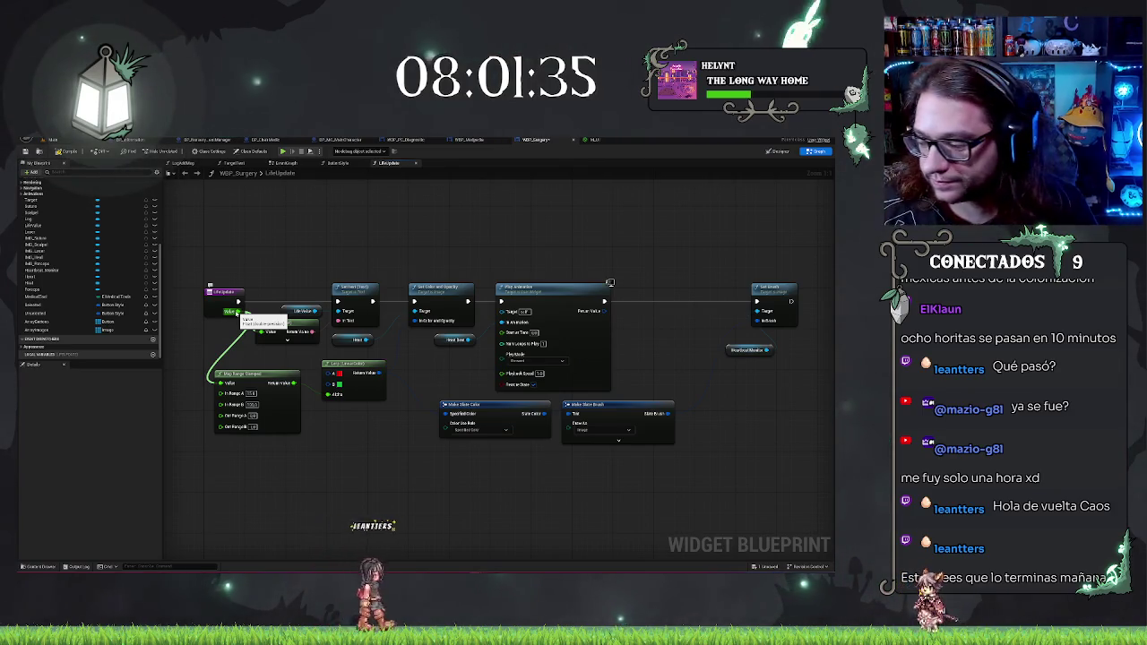
{"action": "left_click_drag", "start_coordinate": [238, 313], "coordinate": [238, 313]}
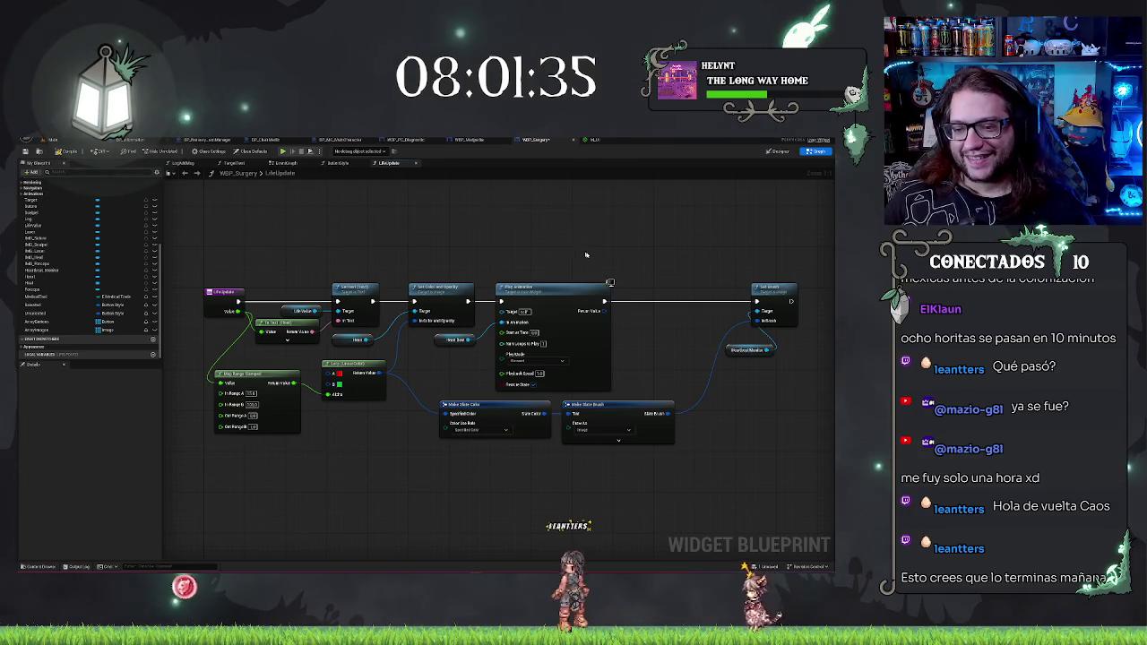
{"action": "left_click_drag", "start_coordinate": [648, 281], "coordinate": [617, 266]}
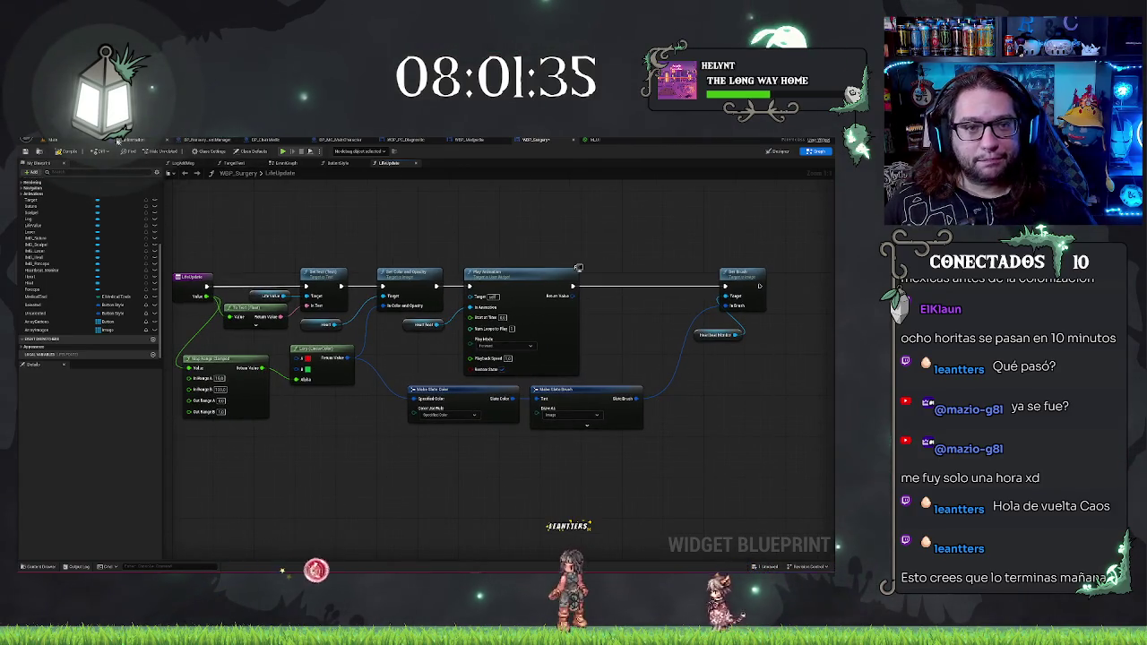
Step: Look over the level editor, the M_UI material graph and the WBP_Surgery graph
{"action": "left_click", "coordinate": [69, 141]}
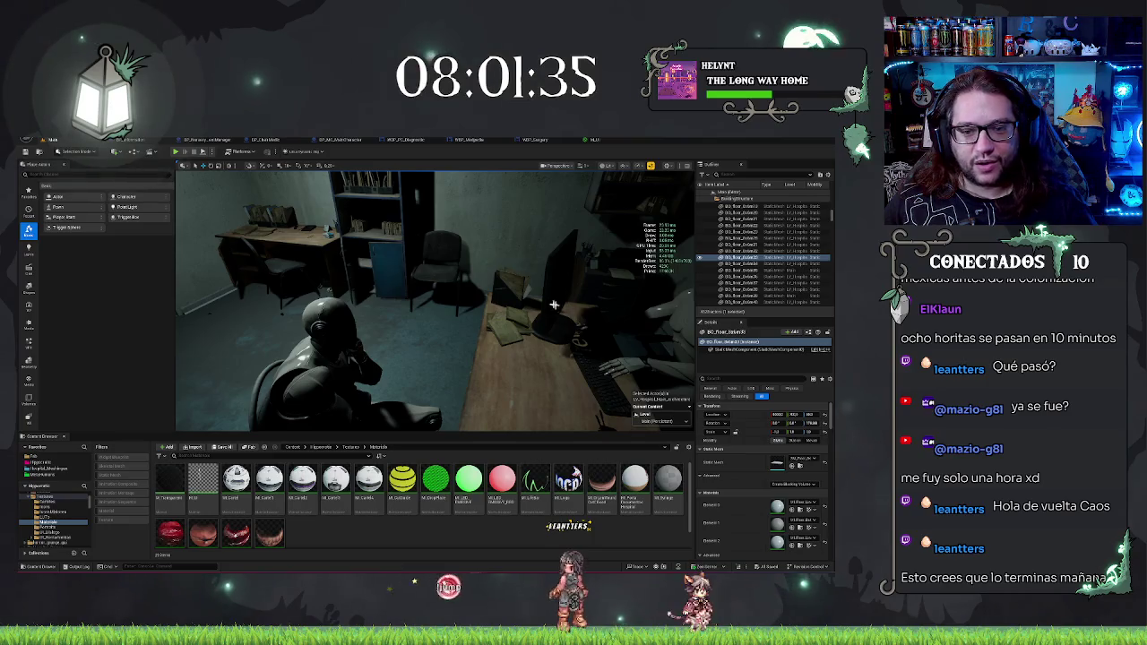
{"action": "mouse_move", "coordinate": [554, 305]}
{"action": "left_mouse_down"}
{"action": "mouse_move", "coordinate": [538, 296]}
{"action": "mouse_move", "coordinate": [554, 304]}
{"action": "left_mouse_up"}
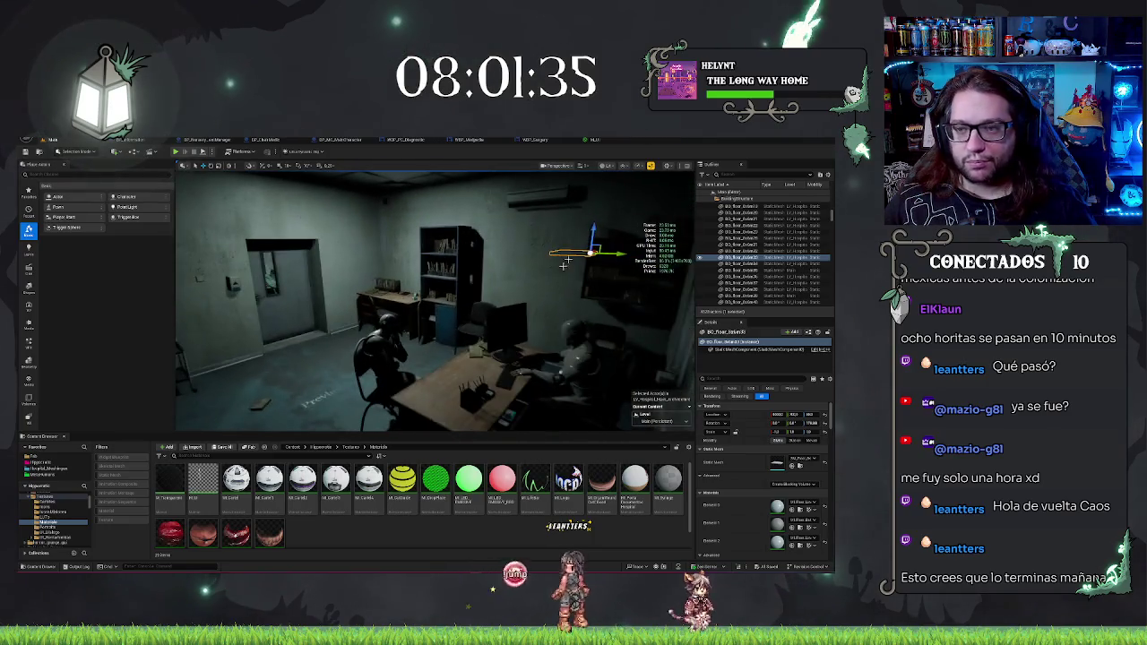
{"action": "left_click", "coordinate": [594, 141]}
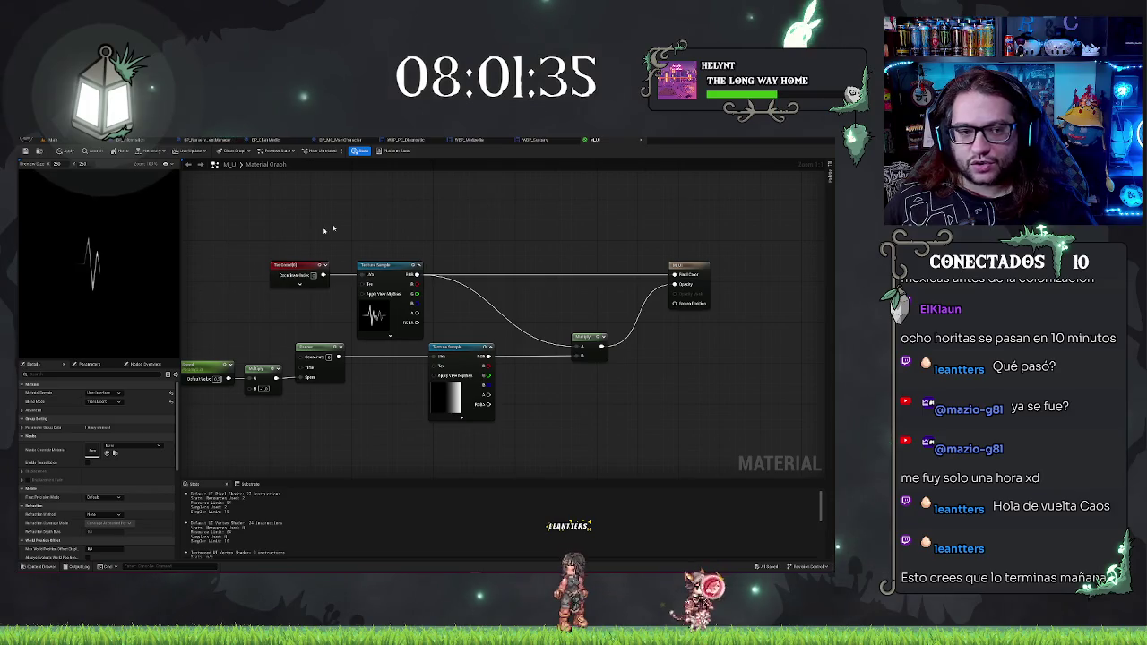
{"action": "left_click", "coordinate": [534, 141]}
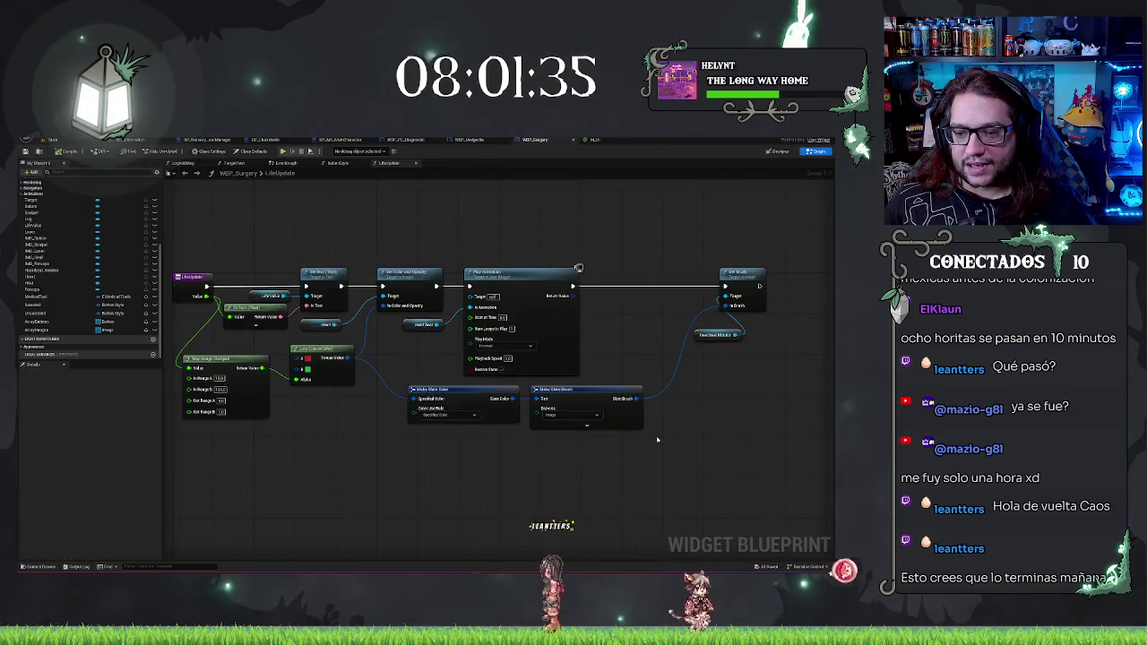
{"action": "key", "text": "ctrl+Tab"}
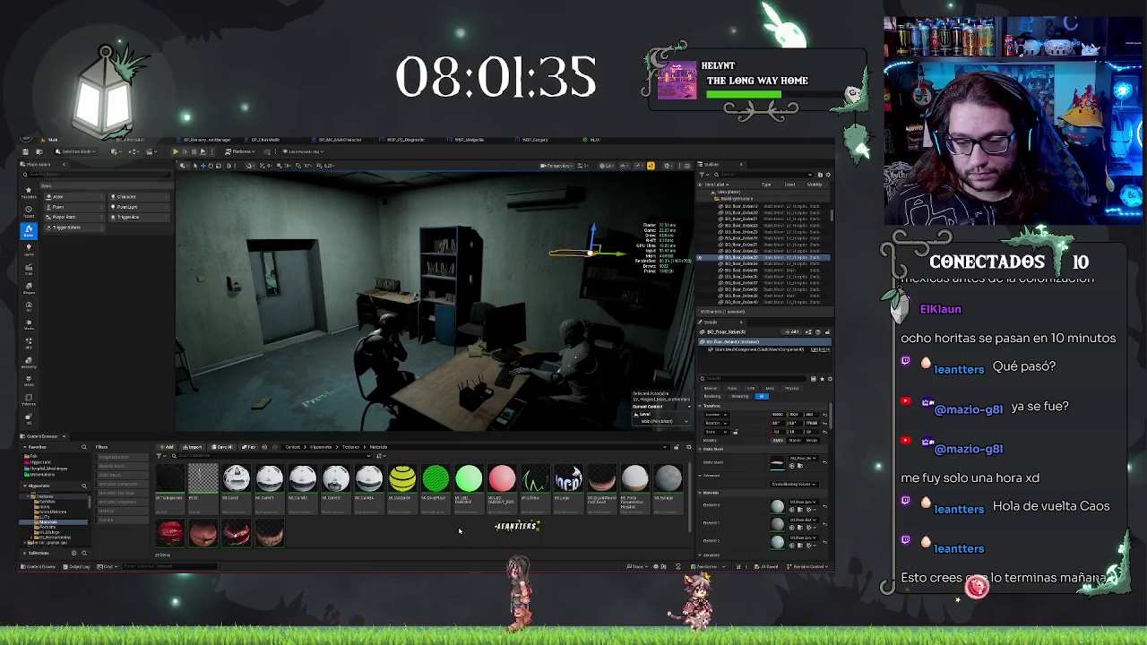
Step: Go up to the Texturas folder, select a T_Cardio texture, and return to the WBP_Surgery LifeUpdate graph
{"action": "key", "text": "alt+Left"}
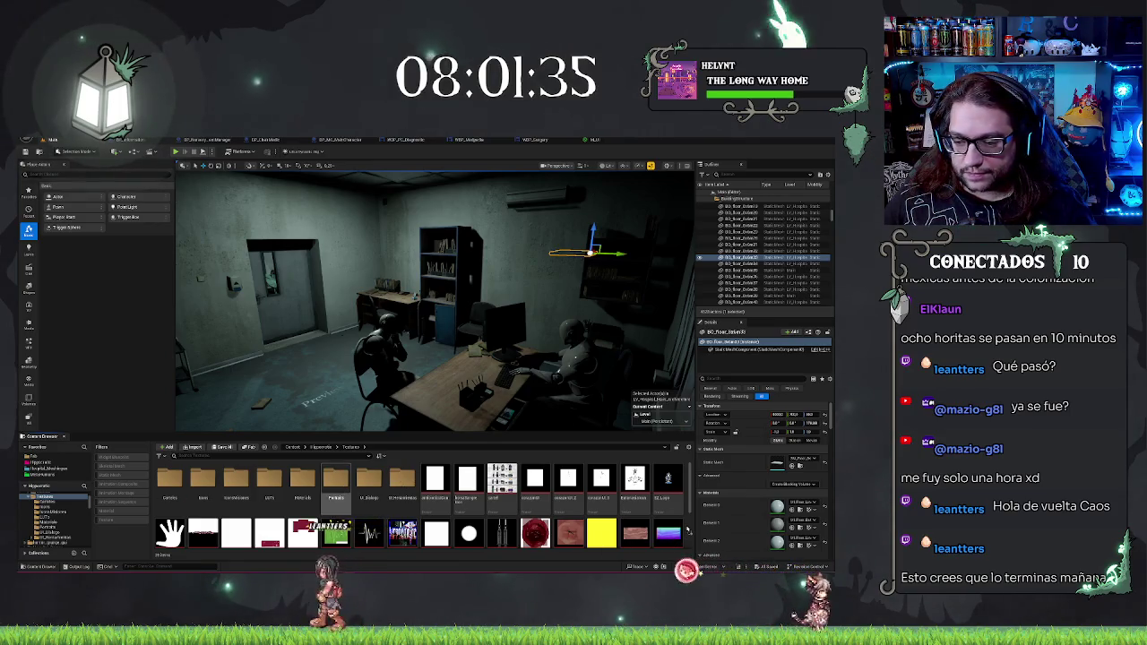
{"action": "scroll", "coordinate": [688, 528], "scroll_direction": "down", "scroll_amount": 2}
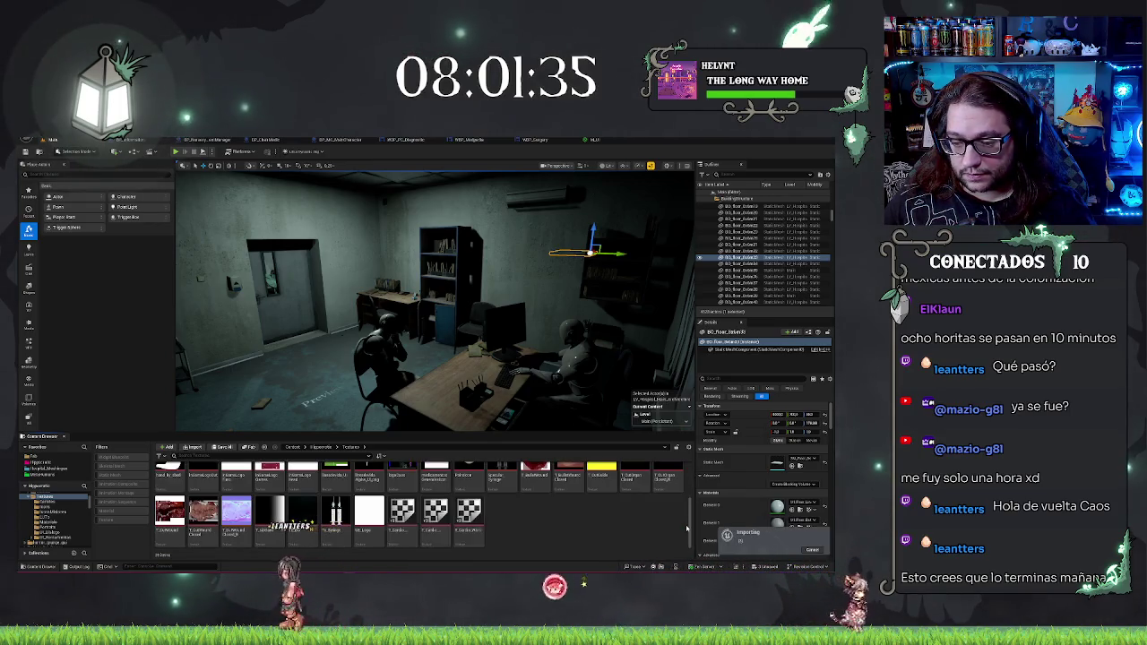
{"action": "left_click", "coordinate": [546, 522]}
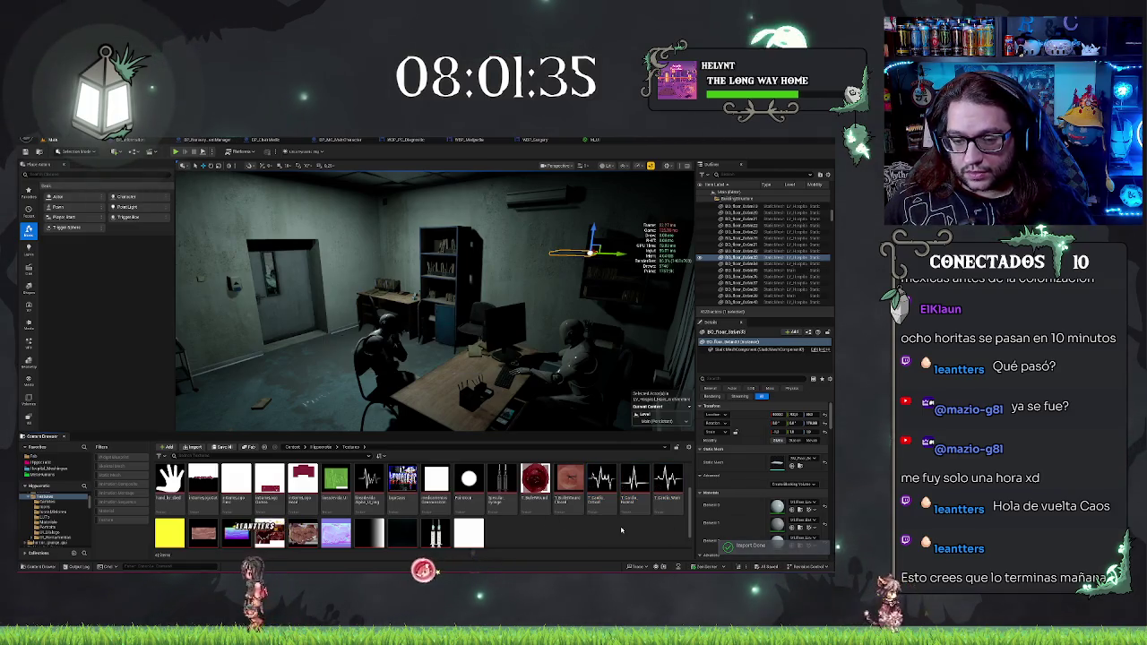
{"action": "scroll", "coordinate": [506, 527], "scroll_direction": "up", "scroll_amount": 2}
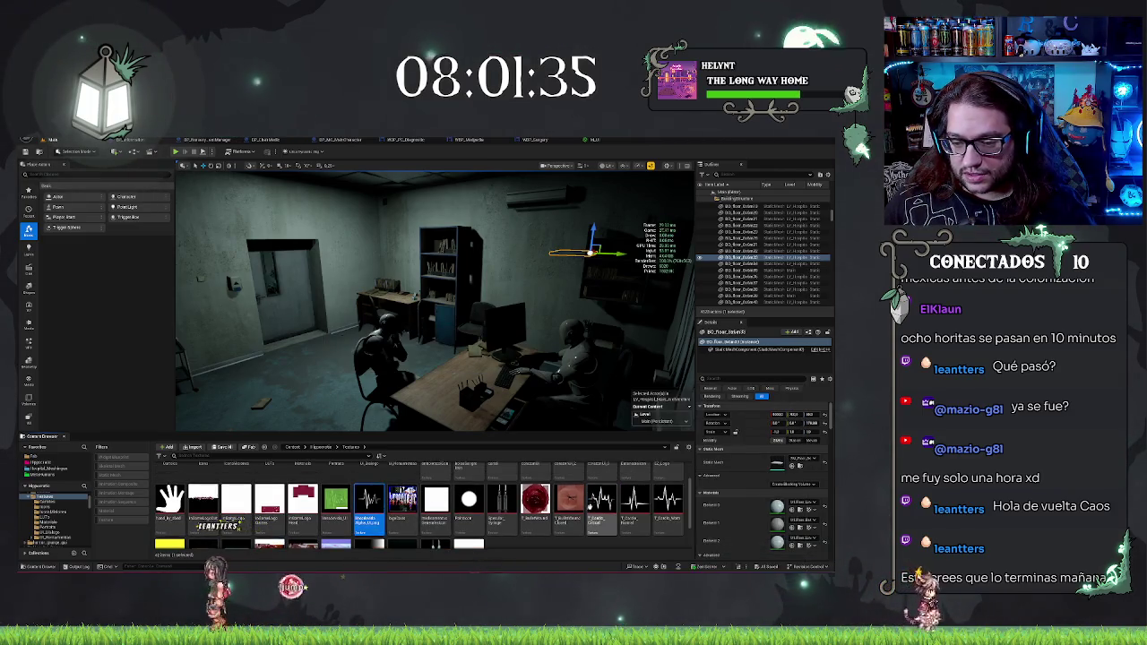
{"action": "left_click", "coordinate": [636, 511]}
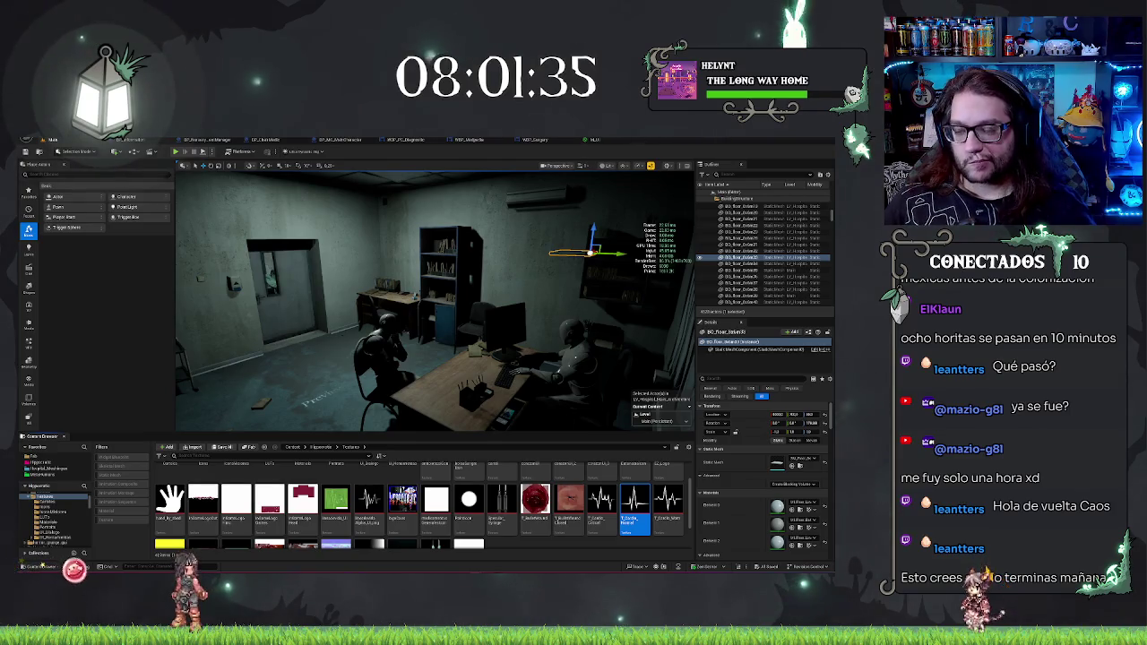
{"action": "left_click", "coordinate": [593, 140]}
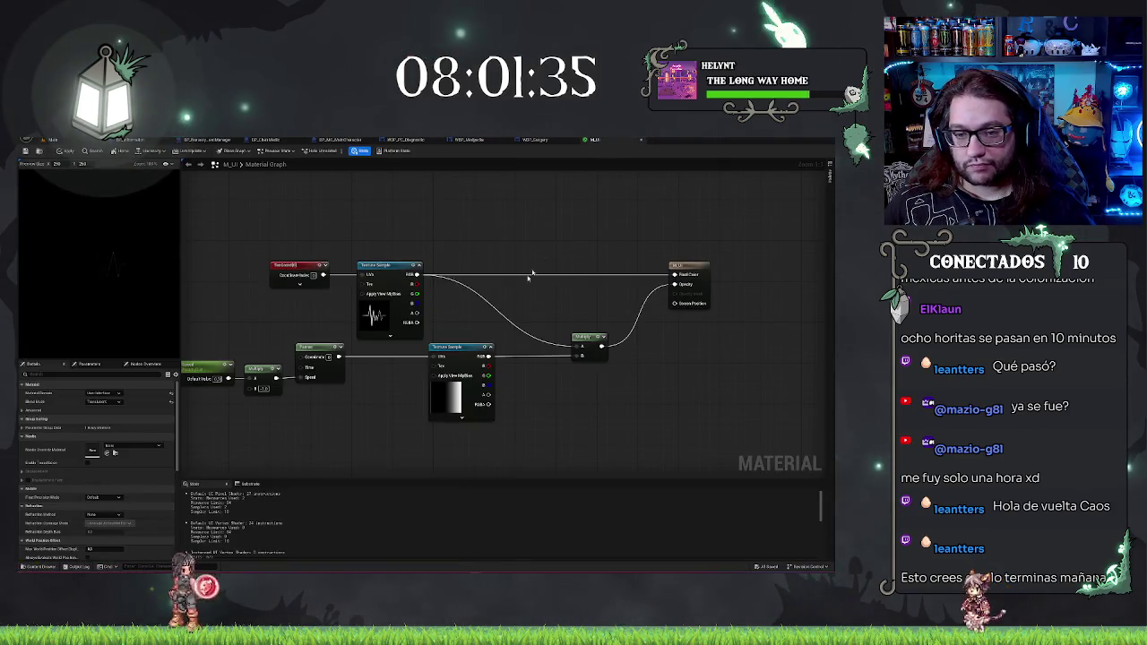
{"action": "left_click", "coordinate": [535, 140]}
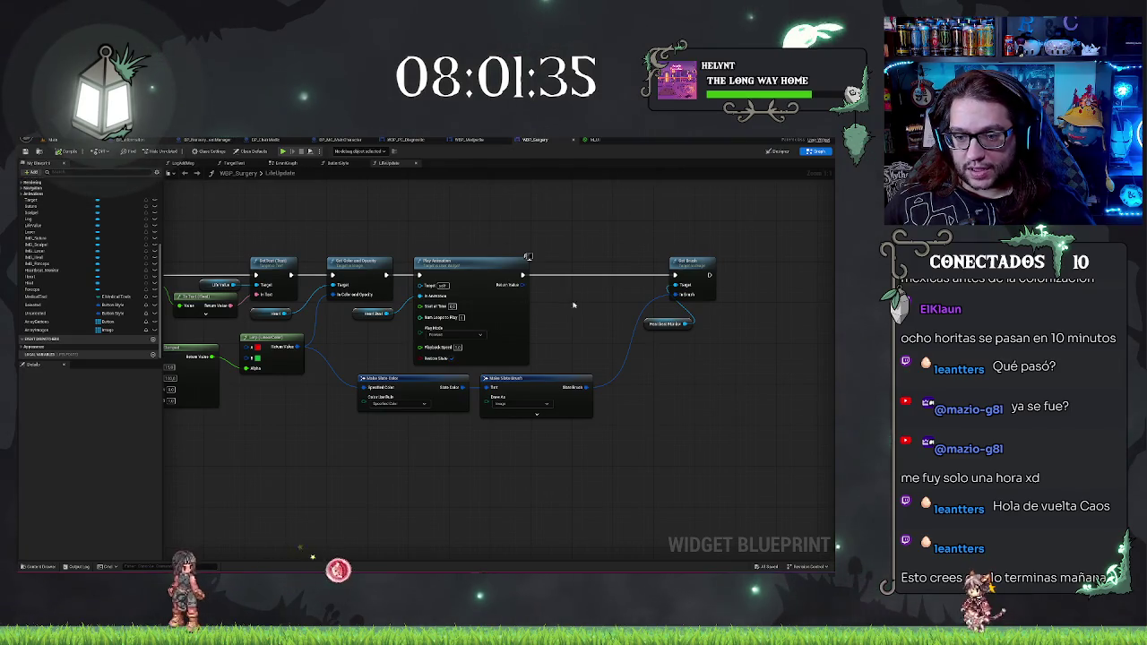
Step: Keep Make Slate Brush's Draw As set to Image and expand it to show its Image input
{"action": "key", "text": "Home"}
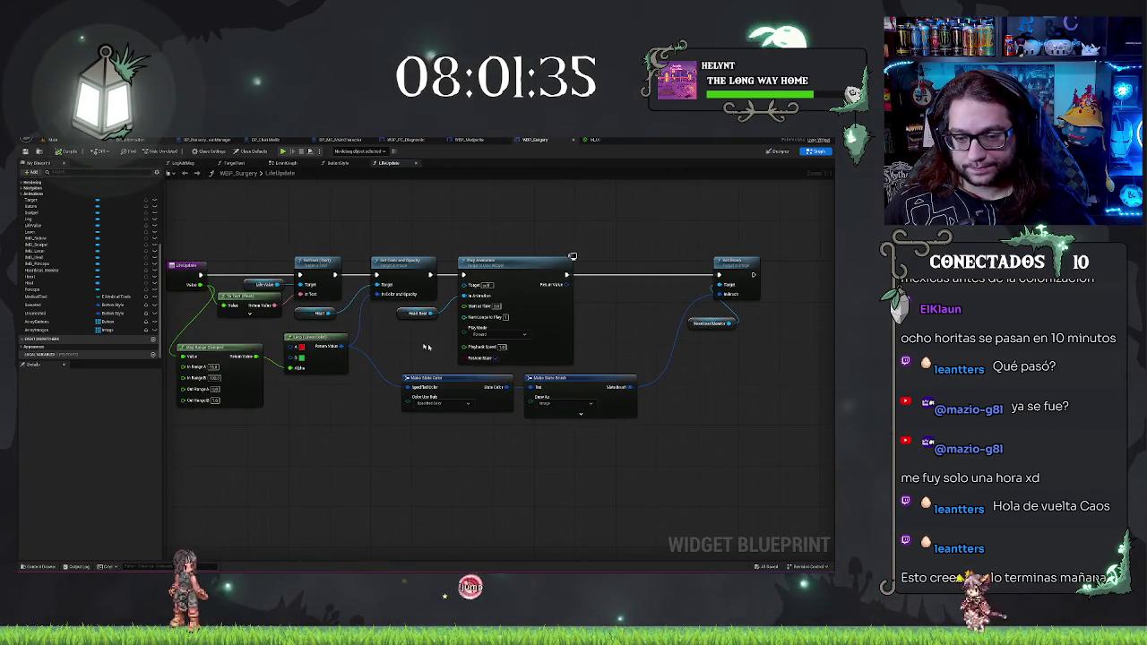
{"action": "left_click", "coordinate": [552, 404]}
{"action": "left_click", "coordinate": [549, 431]}
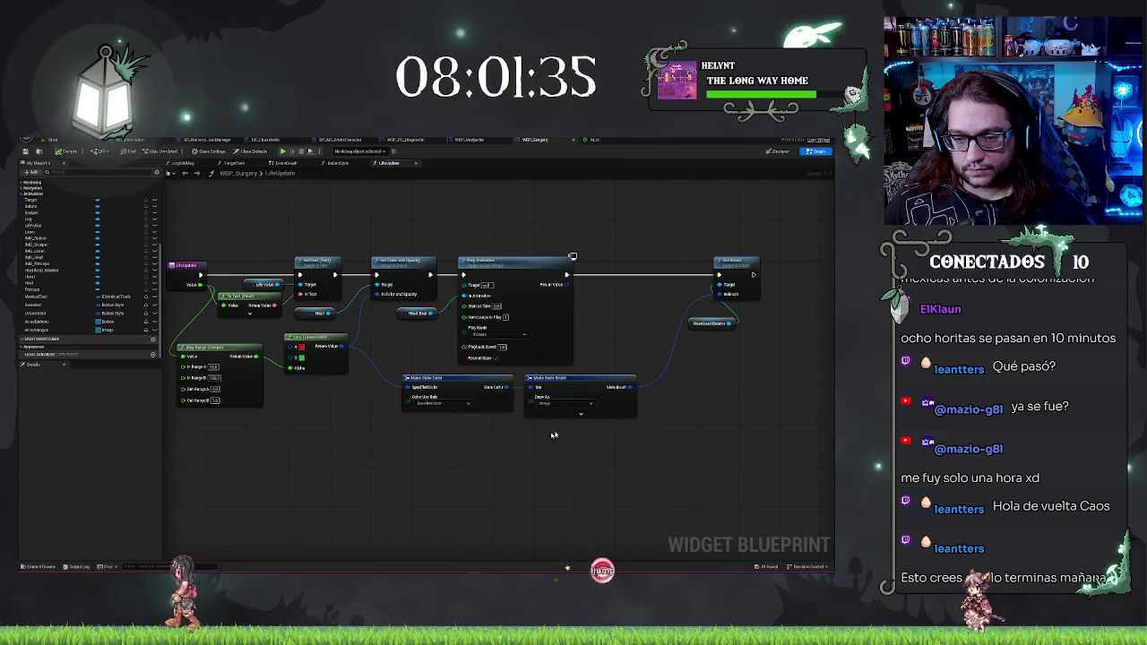
{"action": "left_click", "coordinate": [550, 415]}
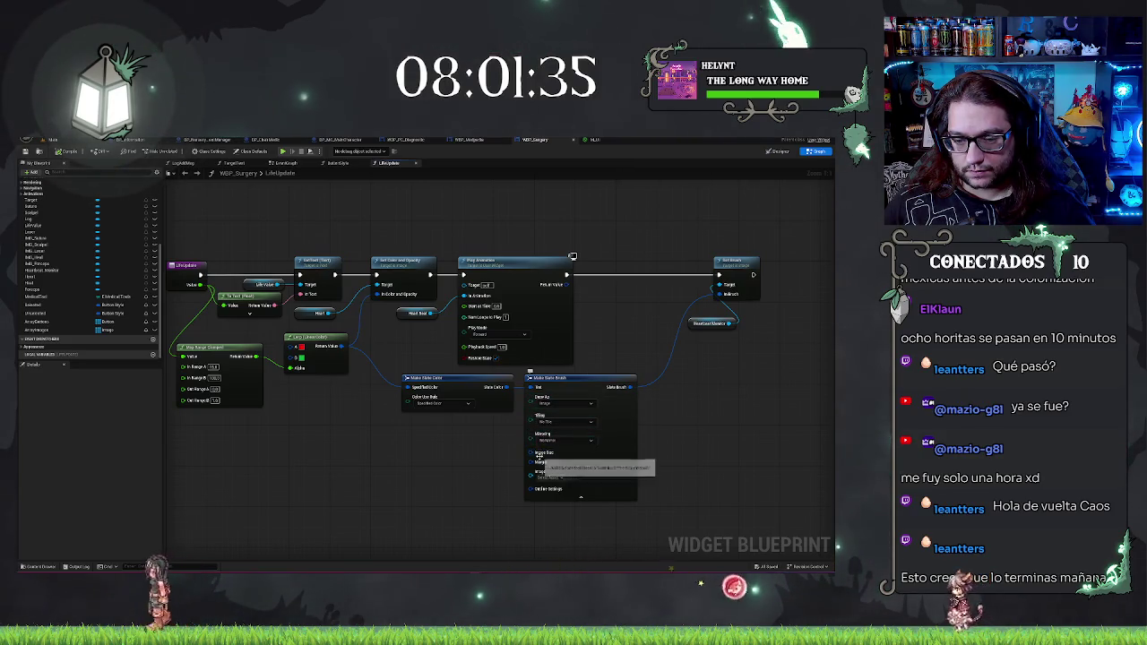
Step: Add a Select node feeding the brush's Image input and make its Index an Integer
{"action": "left_click_drag", "start_coordinate": [530, 475], "coordinate": [496, 476]}
{"action": "key", "text": "Escape"}
{"action": "type", "text": "select"}
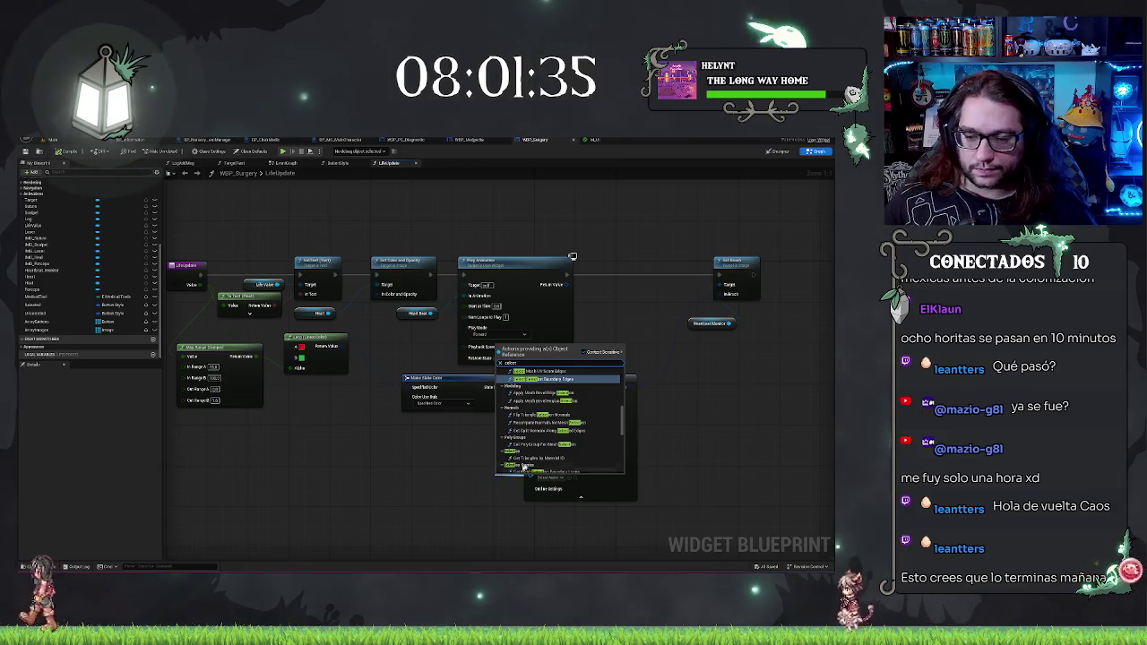
{"action": "scroll", "coordinate": [495, 475], "scroll_direction": "down", "scroll_amount": 5}
{"action": "left_click", "coordinate": [515, 462]}
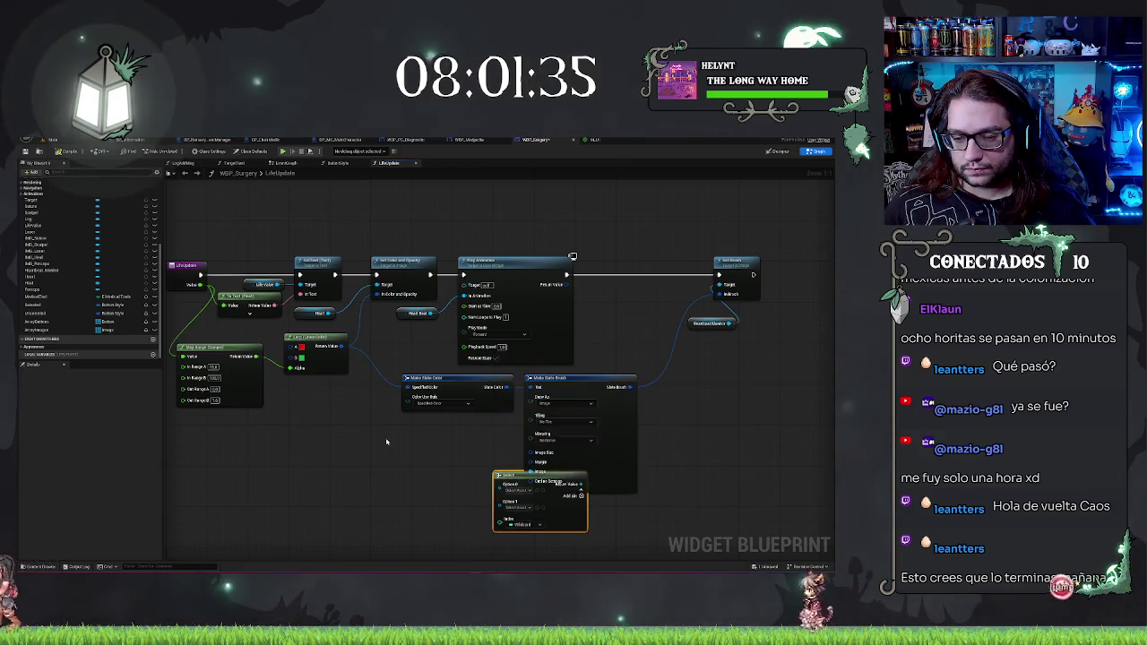
{"action": "left_click_drag", "start_coordinate": [515, 476], "coordinate": [419, 442]}
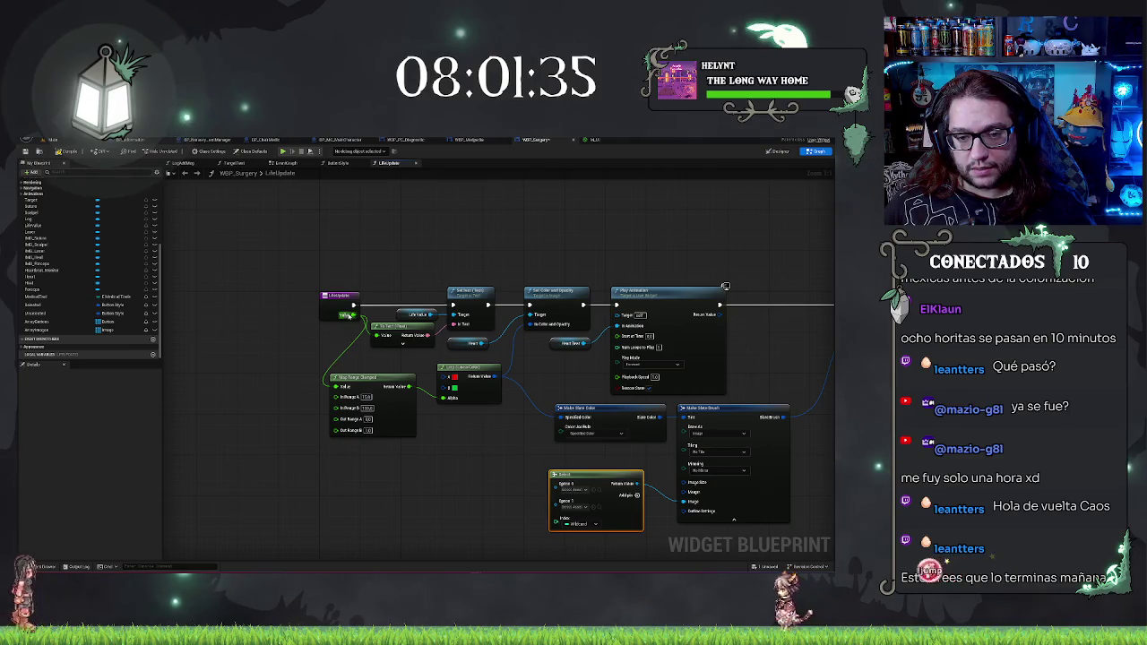
{"action": "mouse_move", "coordinate": [550, 523]}
{"action": "left_mouse_down"}
{"action": "mouse_move", "coordinate": [436, 307]}
{"action": "mouse_move", "coordinate": [409, 386]}
{"action": "left_mouse_up"}
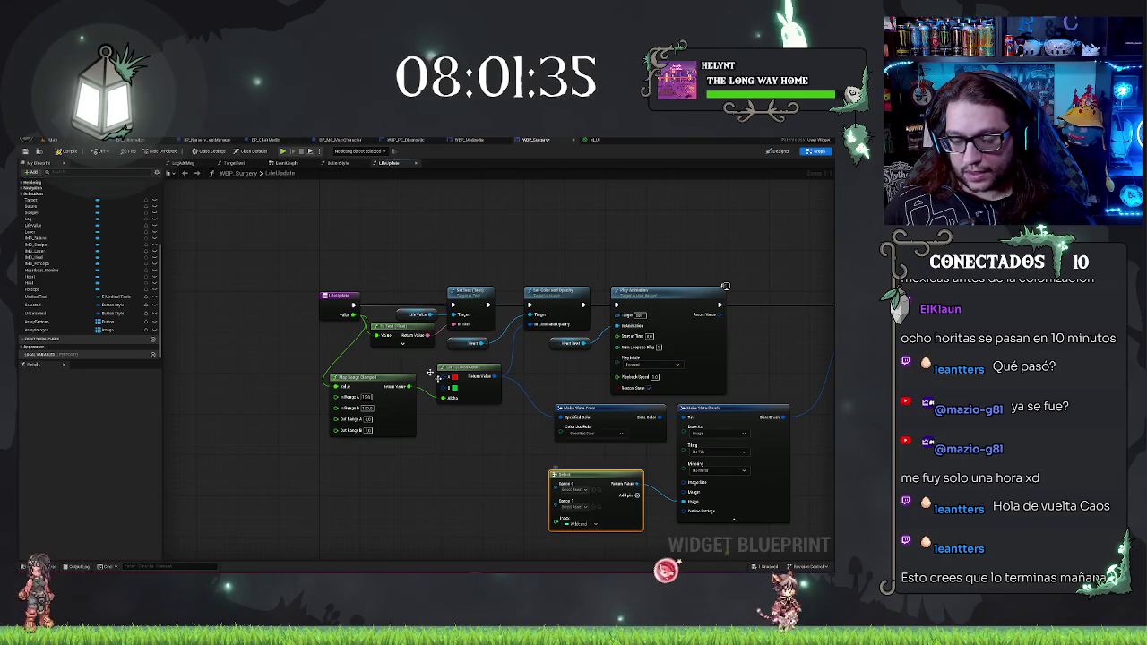
{"action": "left_click", "coordinate": [594, 525]}
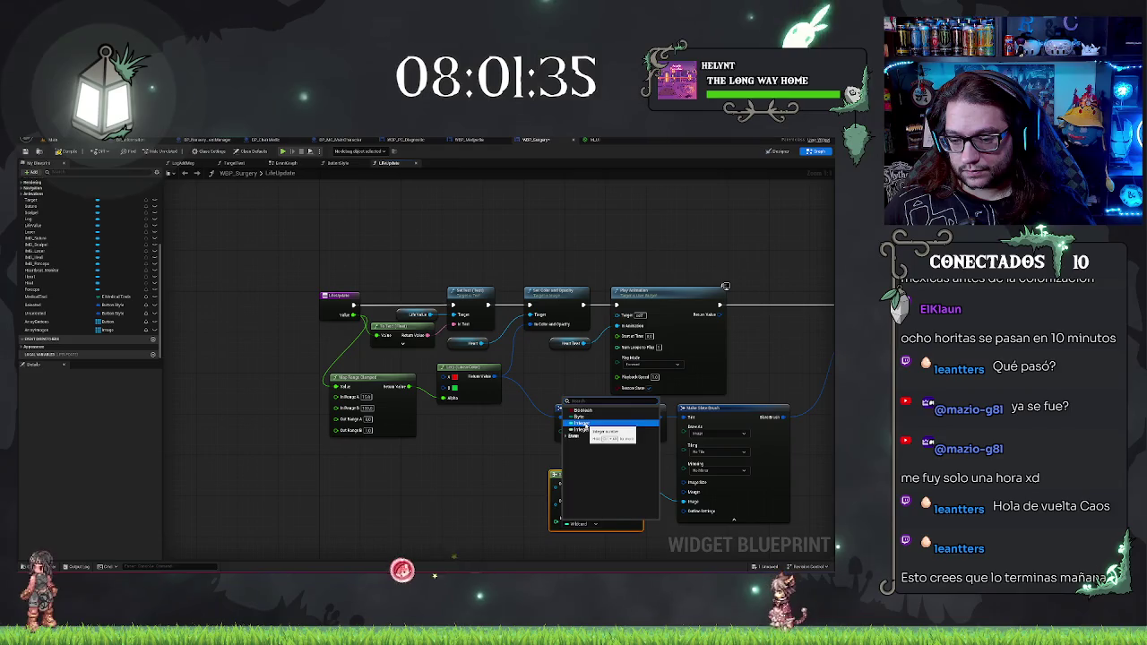
{"action": "left_click", "coordinate": [584, 429]}
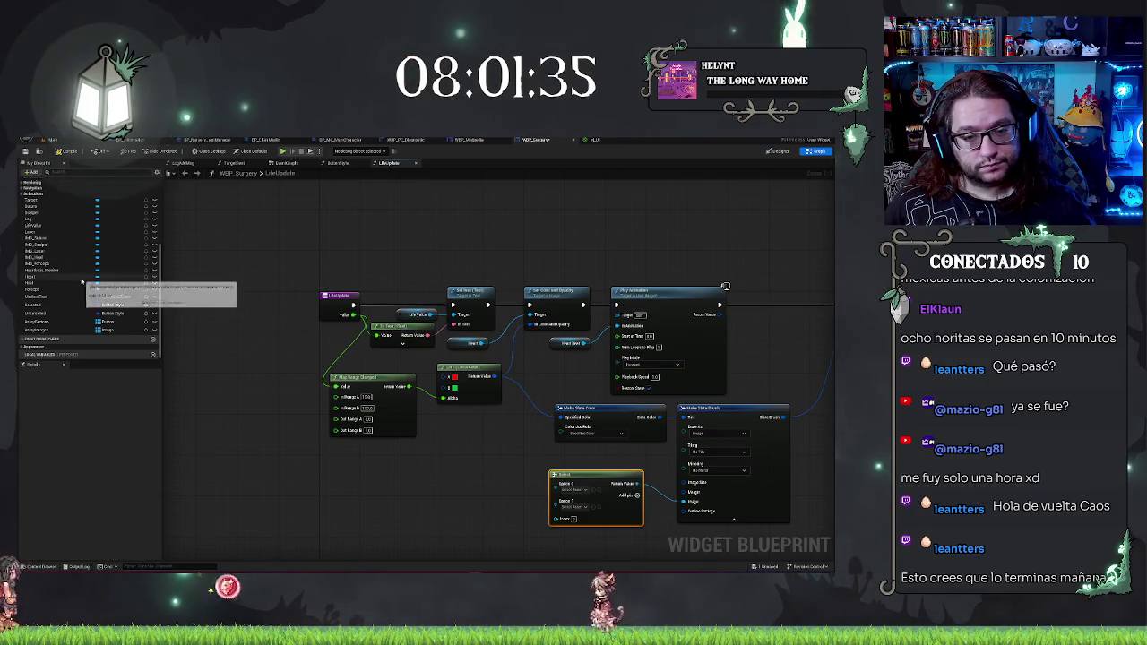
Step: Line up the Heartbeat and Play Animation nodes, delete the Select node, and reframe on Set Brush
{"action": "left_click_drag", "start_coordinate": [641, 269], "coordinate": [532, 269]}
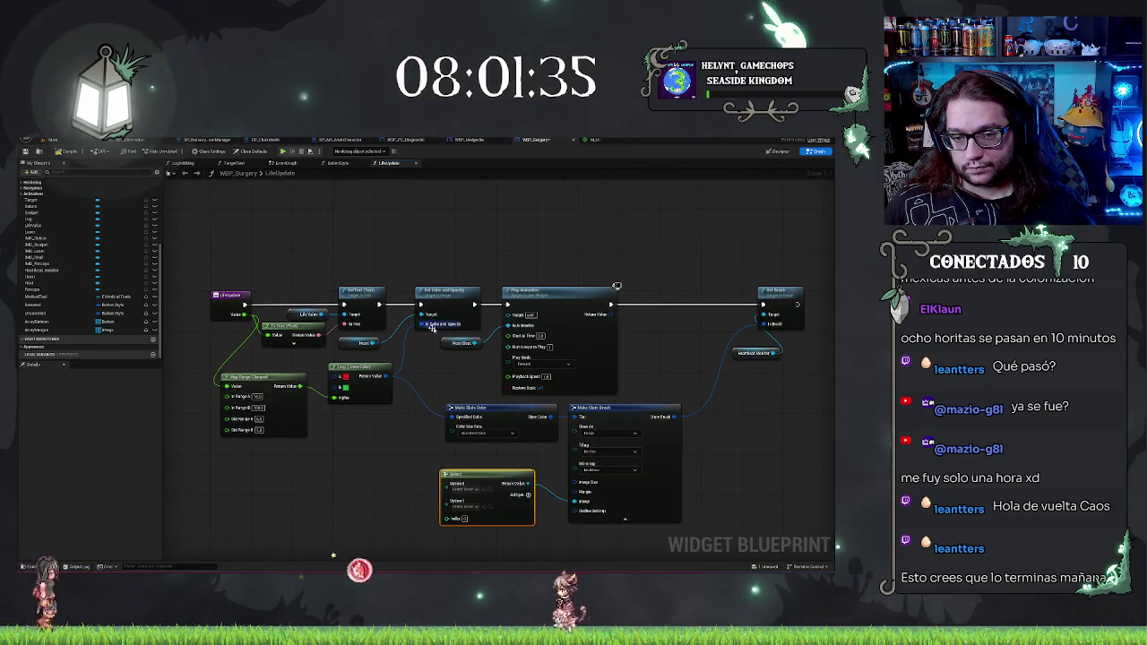
{"action": "mouse_move", "coordinate": [428, 335]}
{"action": "left_mouse_down"}
{"action": "mouse_move", "coordinate": [564, 376]}
{"action": "mouse_move", "coordinate": [625, 376]}
{"action": "mouse_move", "coordinate": [564, 375]}
{"action": "left_mouse_up"}
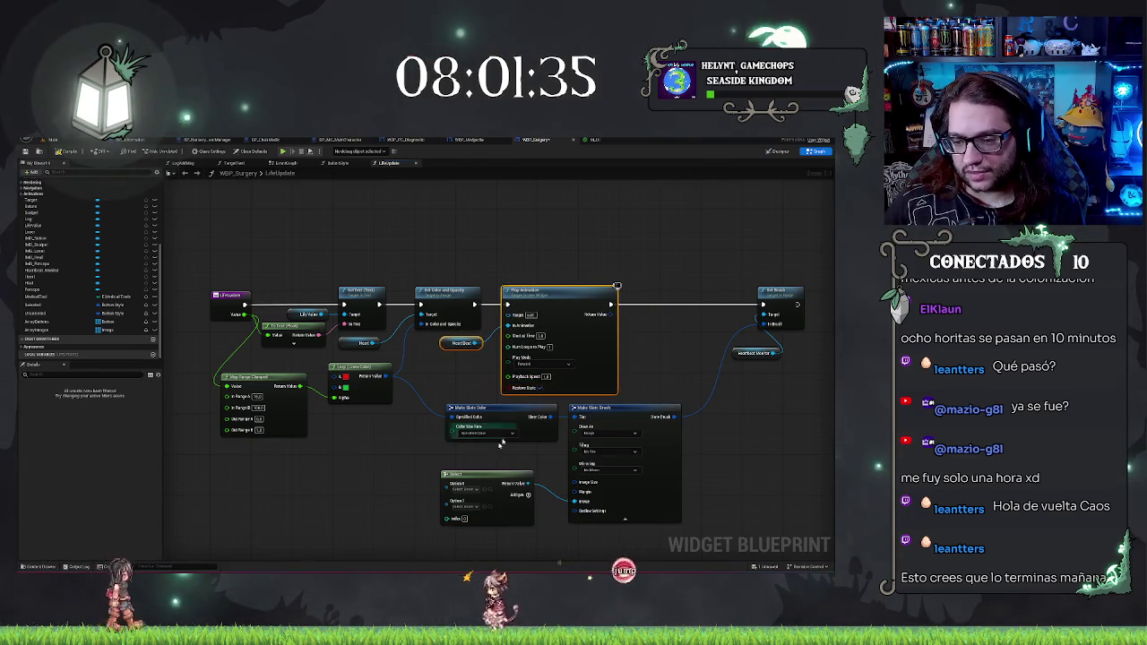
{"action": "left_click", "coordinate": [470, 522]}
{"action": "key", "text": "Delete"}
{"action": "left_click_drag", "start_coordinate": [469, 529], "coordinate": [521, 530]}
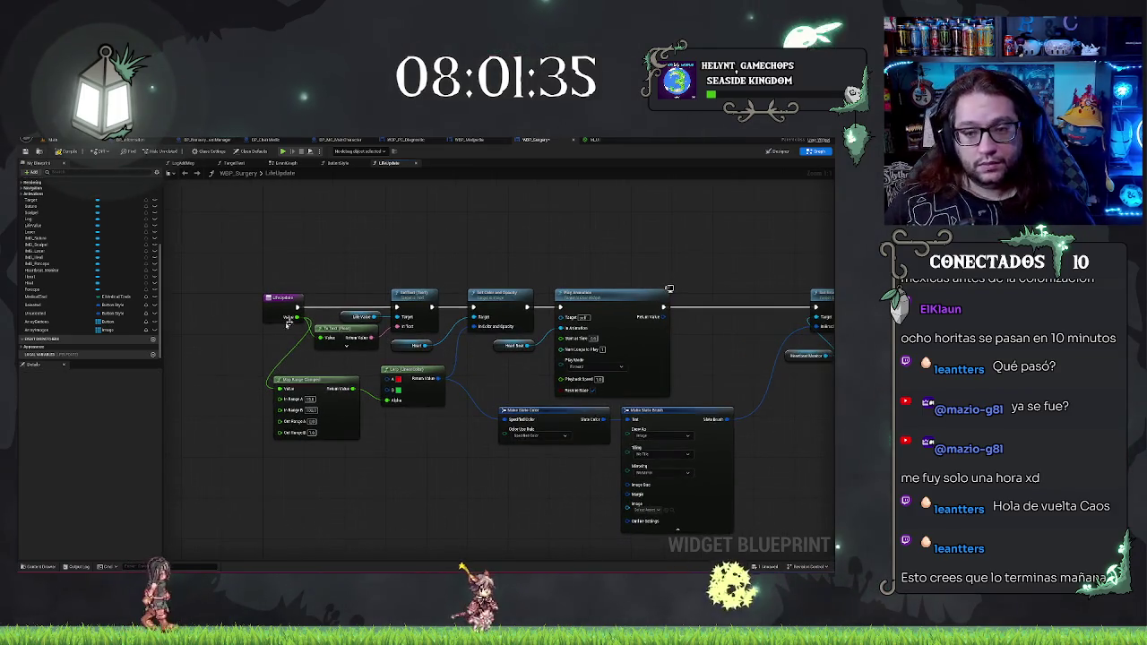
{"action": "left_click_drag", "start_coordinate": [697, 353], "coordinate": [448, 338]}
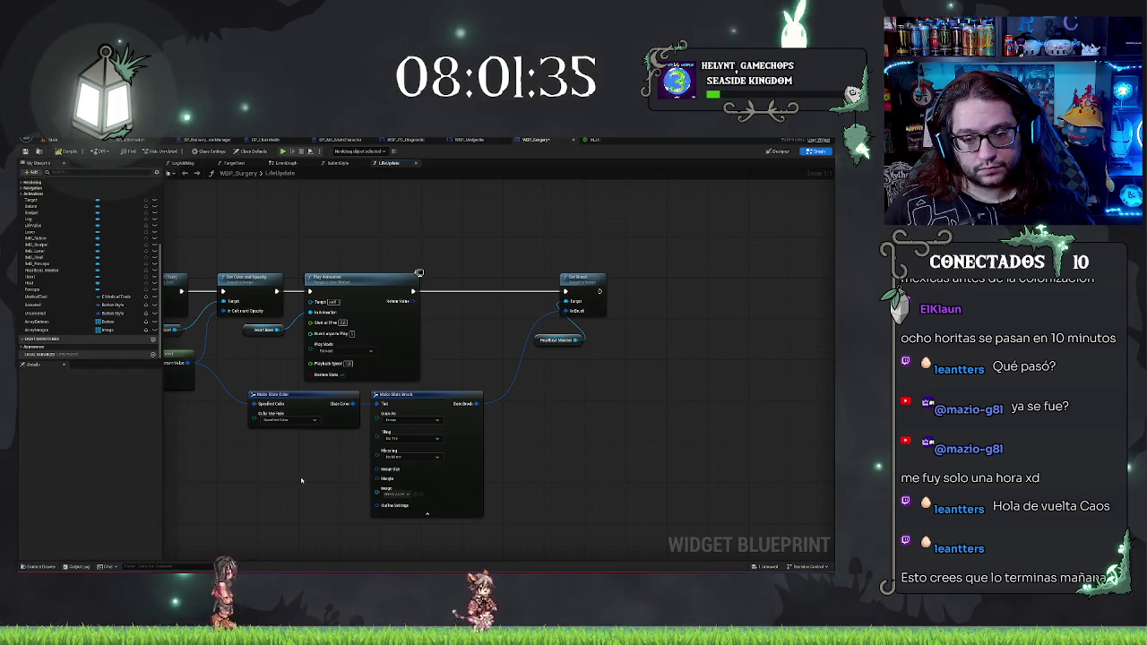
{"action": "left_click_drag", "start_coordinate": [302, 481], "coordinate": [431, 471]}
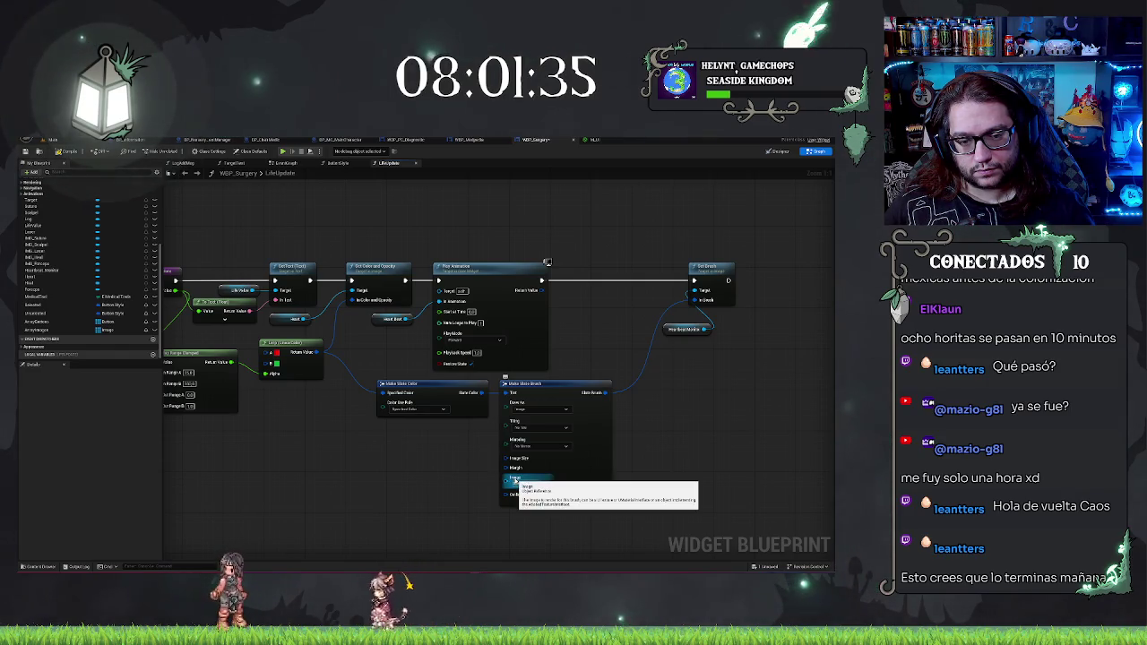
{"action": "left_click", "coordinate": [533, 383]}
{"action": "key", "text": "ctrl+c"}
{"action": "key", "text": "ctrl+v"}
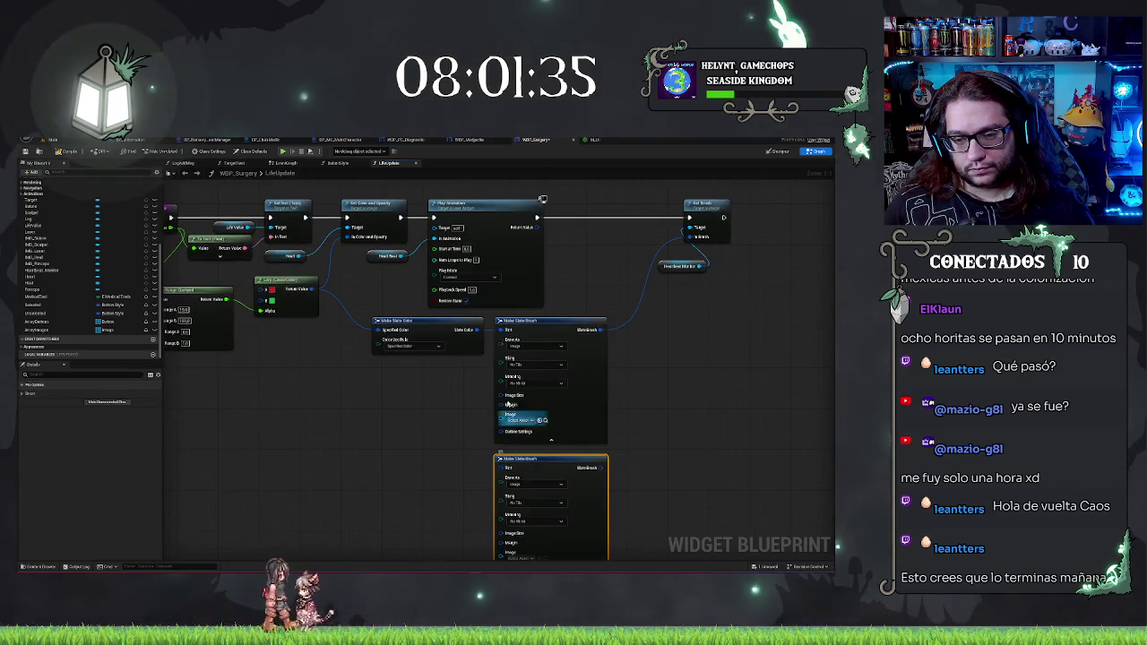
{"action": "left_click", "coordinate": [528, 420]}
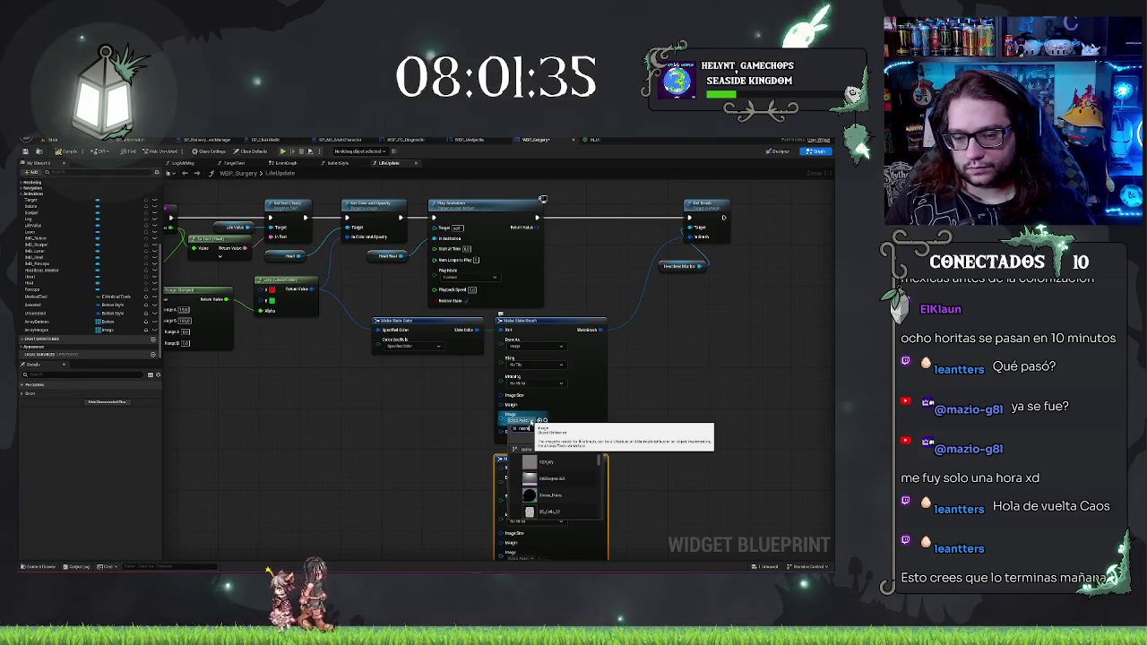
{"action": "scroll", "coordinate": [561, 479], "scroll_direction": "down", "scroll_amount": 2}
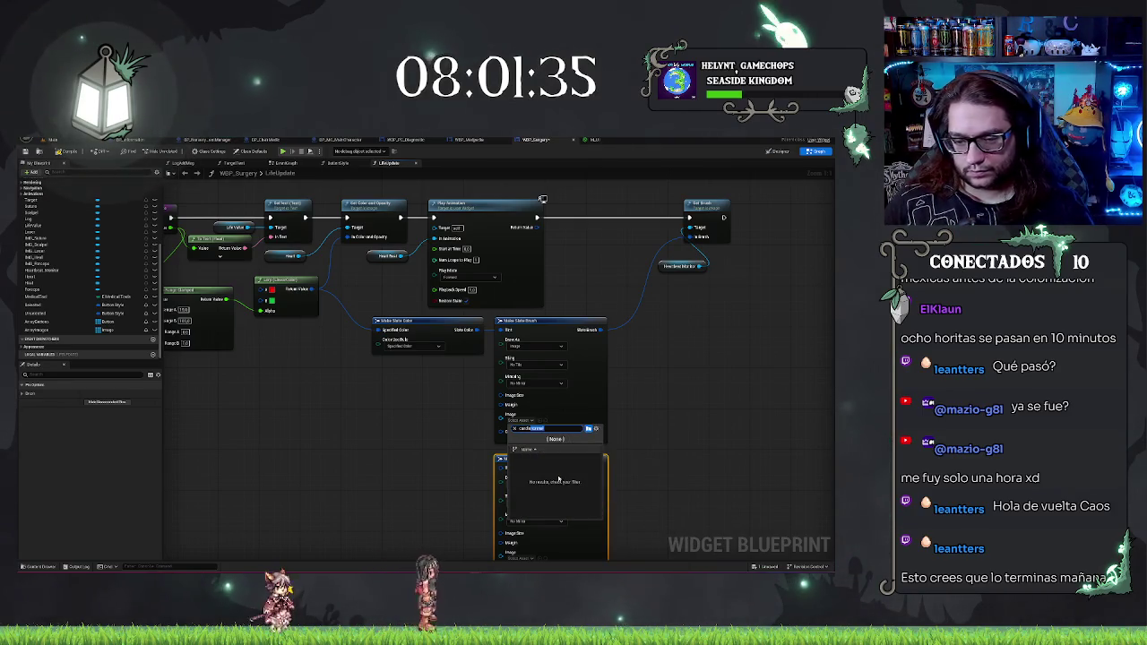
{"action": "key", "text": "BackSpace"}
{"action": "left_click", "coordinate": [568, 480]}
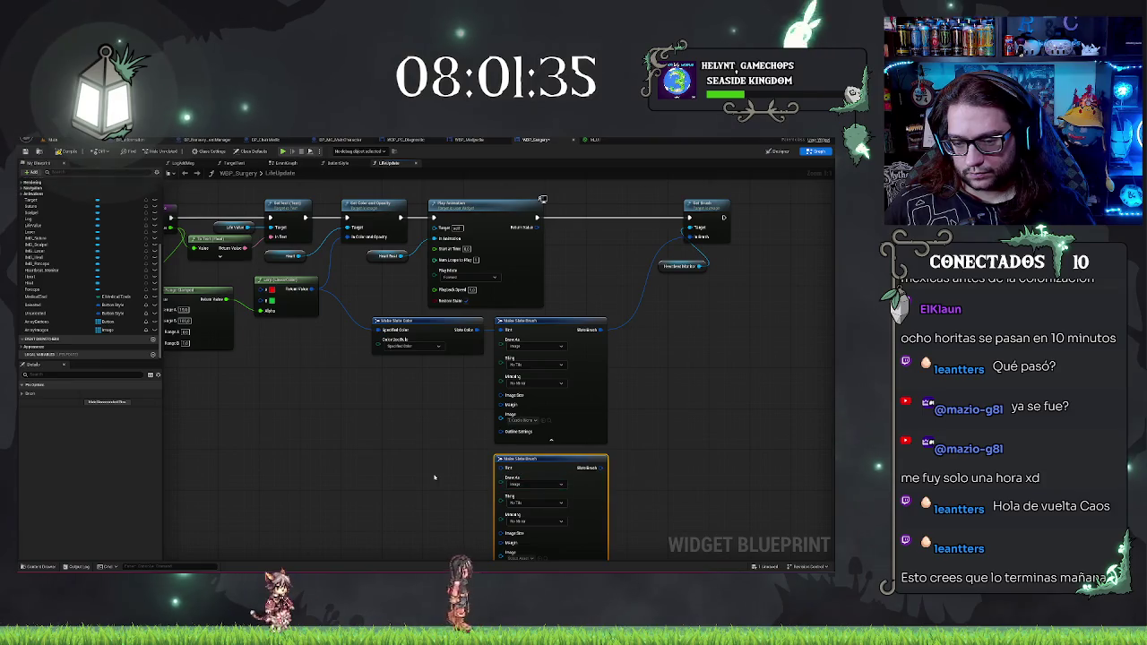
{"action": "left_click_drag", "start_coordinate": [568, 480], "coordinate": [619, 350]}
{"action": "left_click", "coordinate": [579, 430]}
{"action": "type", "text": "cand"}
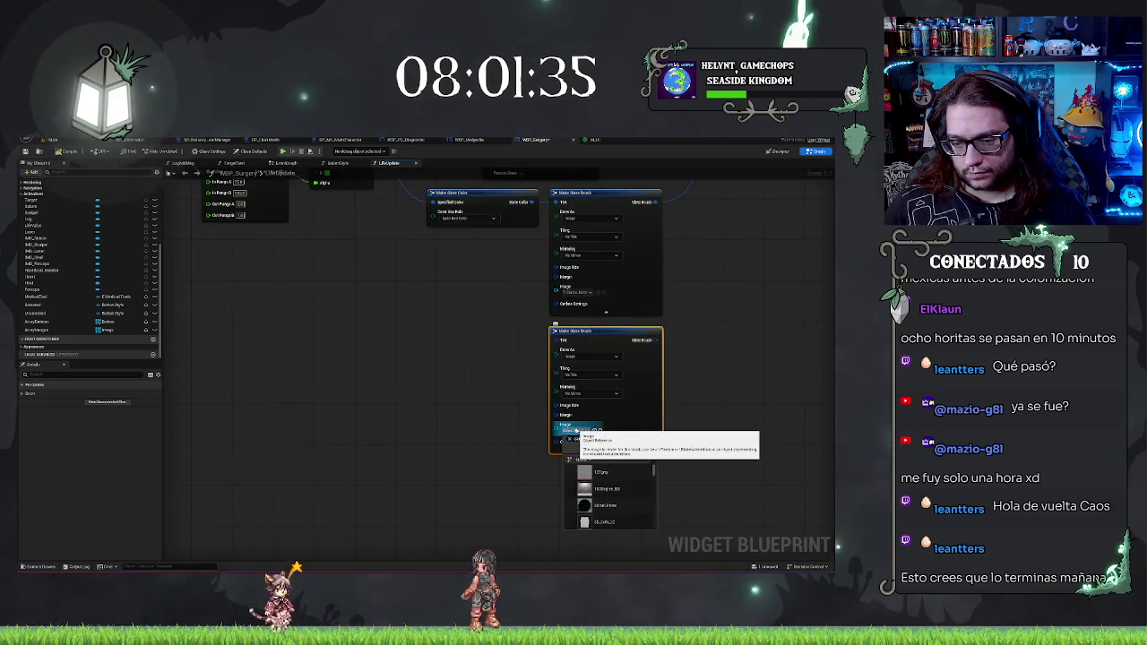
{"action": "type", "text": "le"}
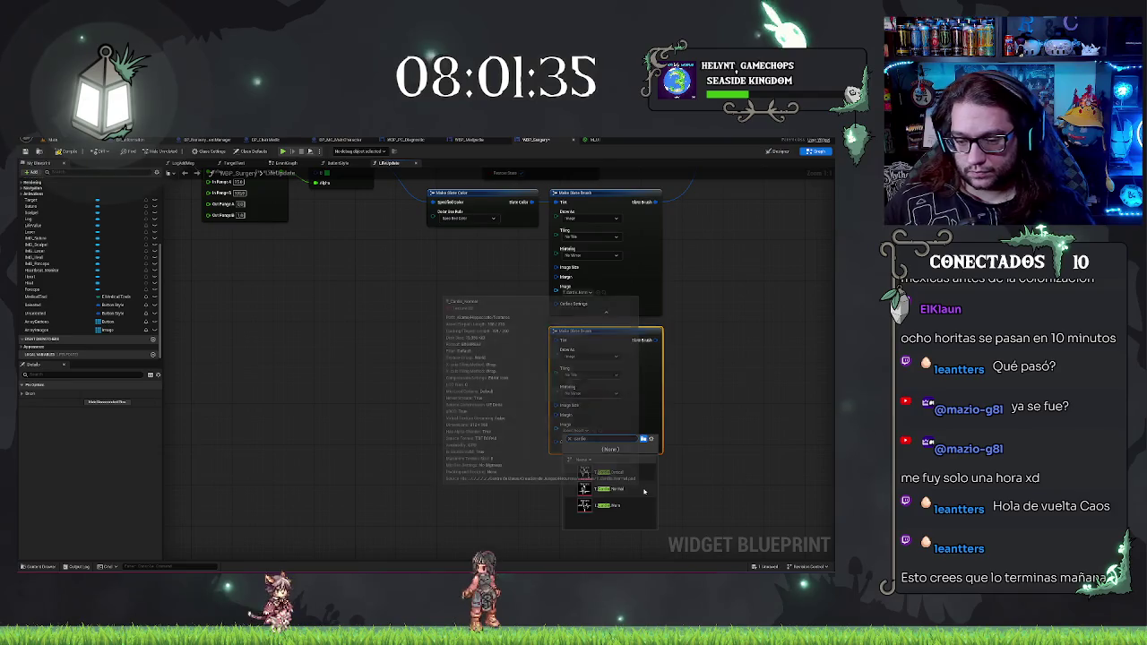
{"action": "left_click", "coordinate": [624, 506]}
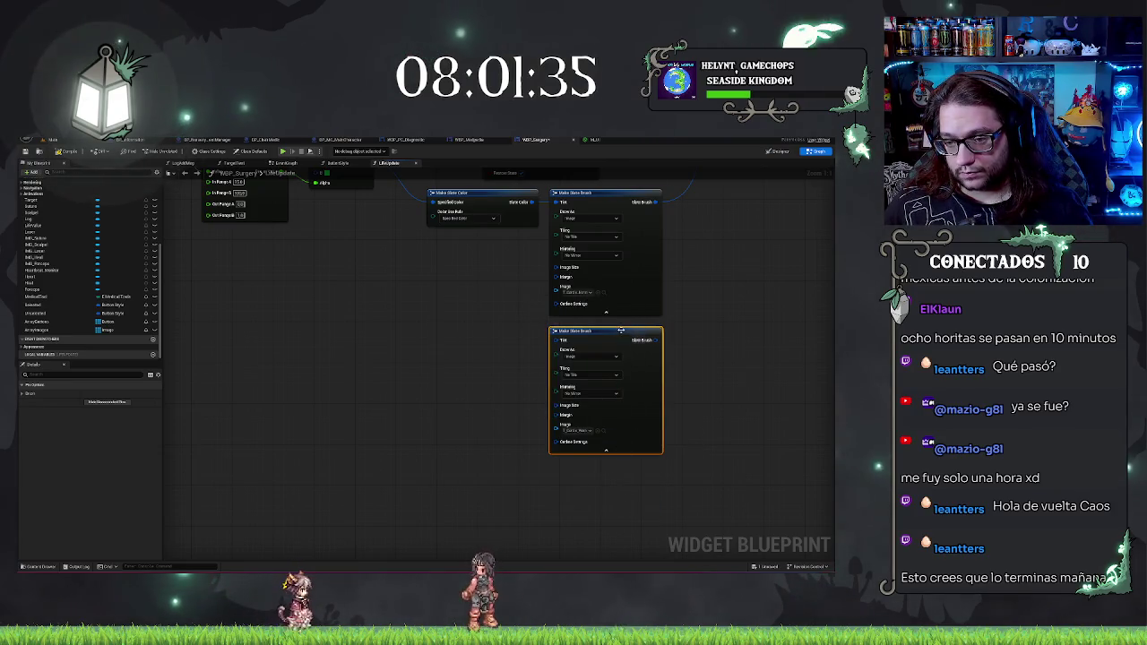
{"action": "key", "text": "ctrl+c"}
{"action": "key", "text": "ctrl+v"}
{"action": "left_click_drag", "start_coordinate": [583, 495], "coordinate": [582, 468]}
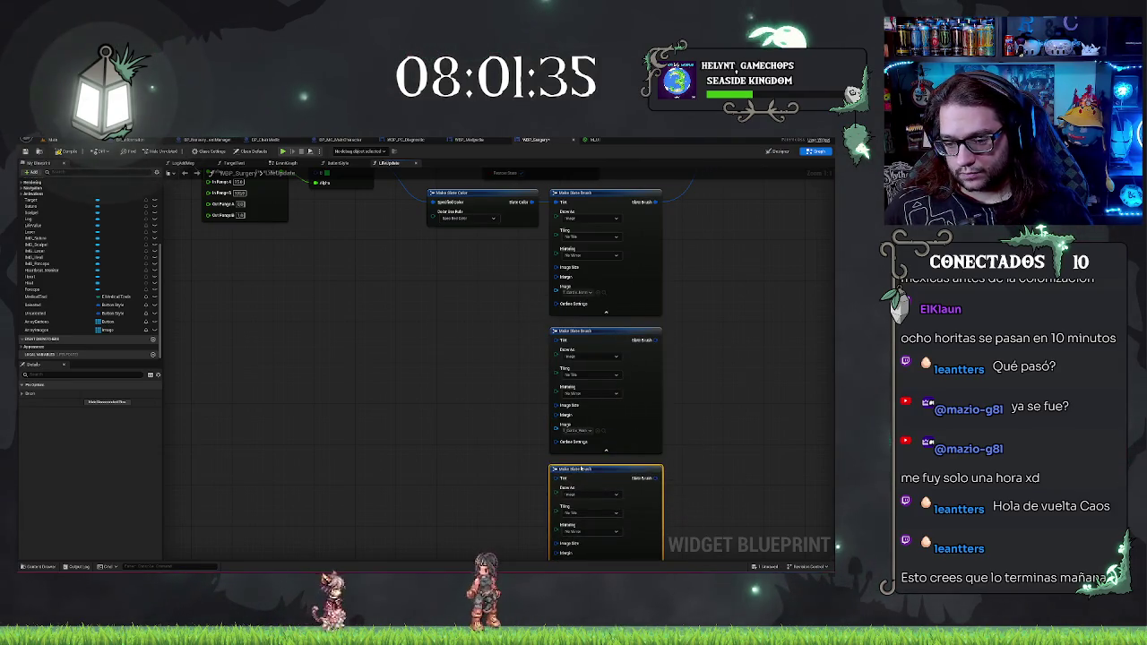
{"action": "mouse_move", "coordinate": [508, 493]}
{"action": "left_mouse_down"}
{"action": "mouse_move", "coordinate": [427, 442]}
{"action": "mouse_move", "coordinate": [444, 421]}
{"action": "mouse_move", "coordinate": [418, 375]}
{"action": "left_mouse_up"}
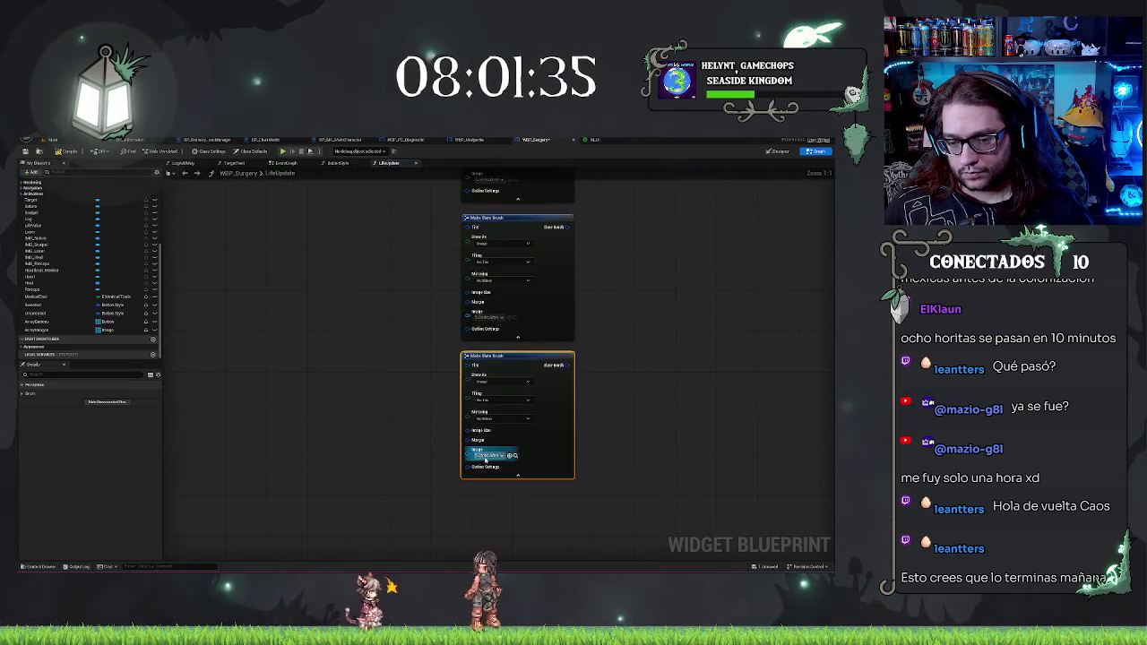
{"action": "left_click", "coordinate": [489, 456]}
{"action": "type", "text": "cand"}
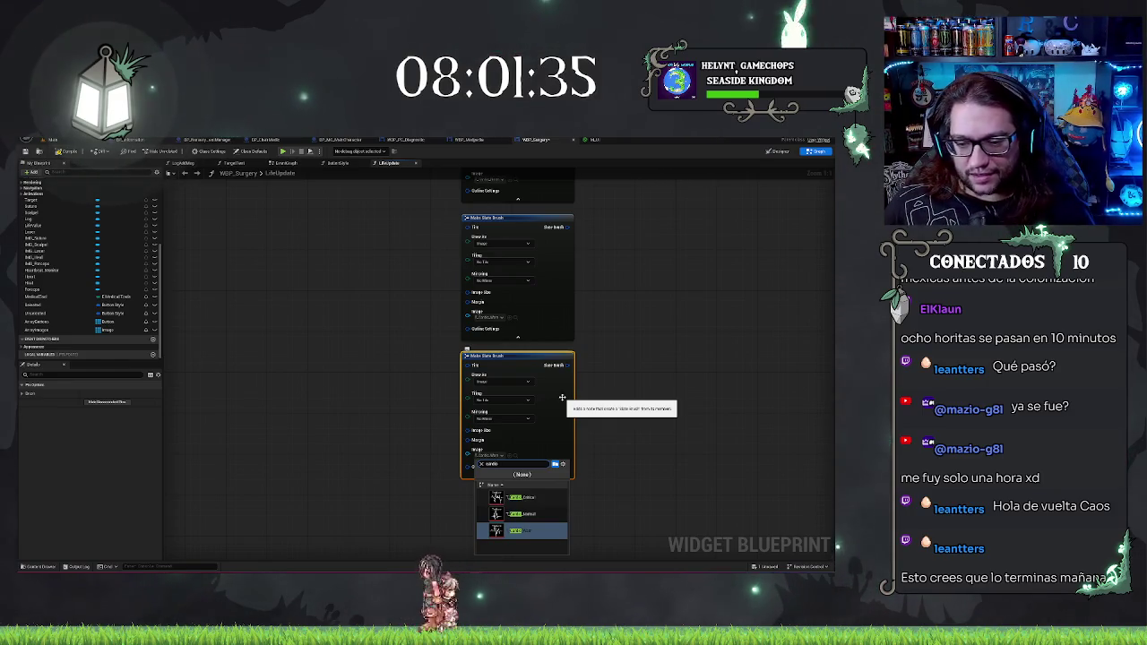
{"action": "key", "text": "Return"}
{"action": "left_click", "coordinate": [395, 396]}
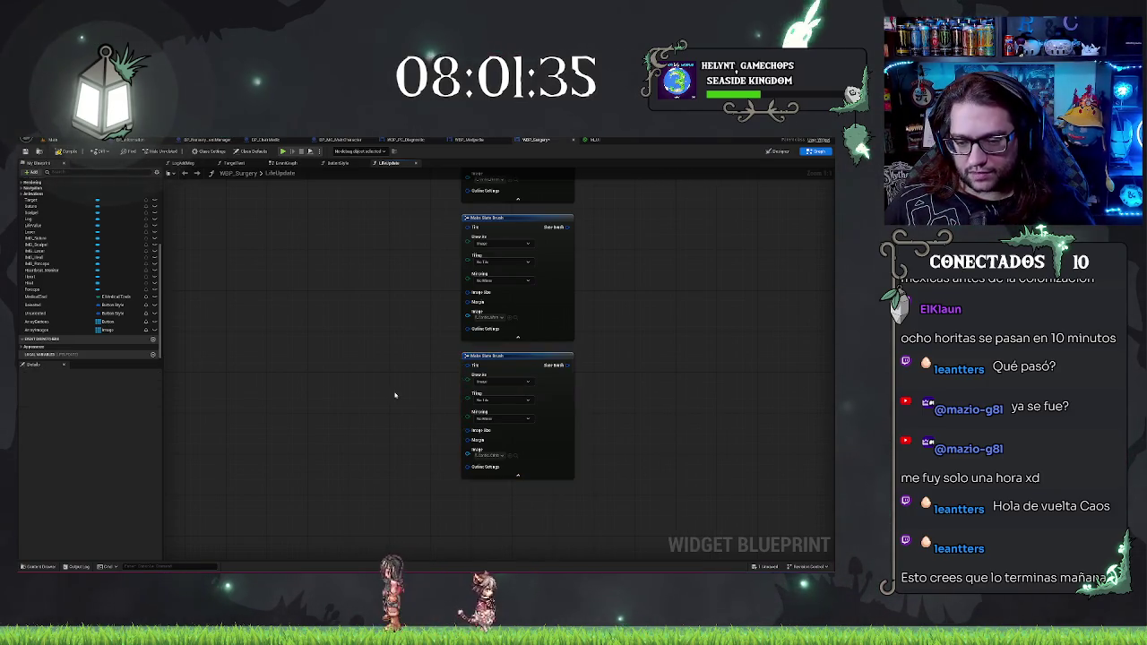
{"action": "left_click_drag", "start_coordinate": [394, 395], "coordinate": [461, 436]}
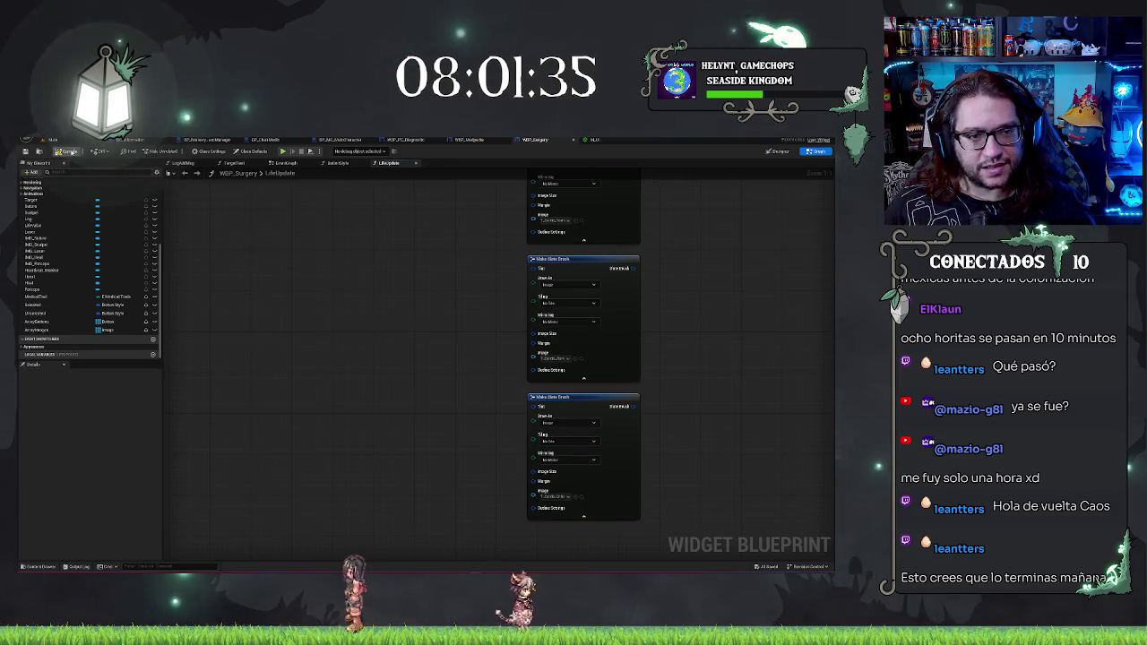
{"action": "mouse_move", "coordinate": [361, 333]}
{"action": "left_mouse_down"}
{"action": "mouse_move", "coordinate": [111, 305]}
{"action": "mouse_move", "coordinate": [263, 305]}
{"action": "left_mouse_up"}
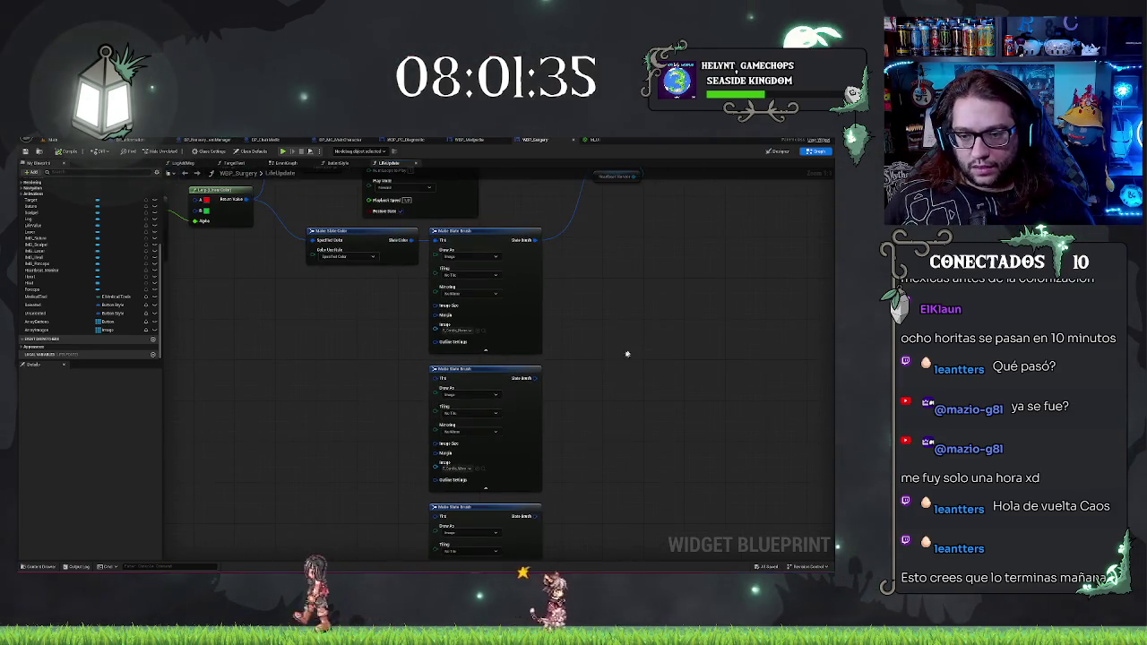
{"action": "left_click_drag", "start_coordinate": [627, 354], "coordinate": [602, 462]}
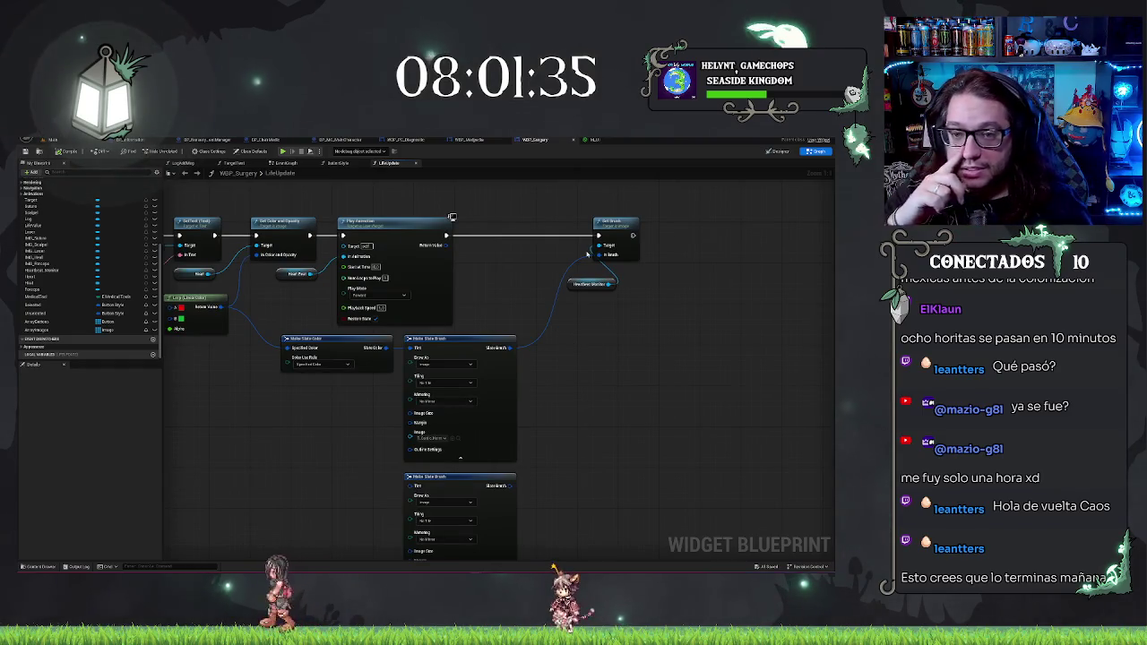
{"action": "left_click_drag", "start_coordinate": [530, 266], "coordinate": [786, 277]}
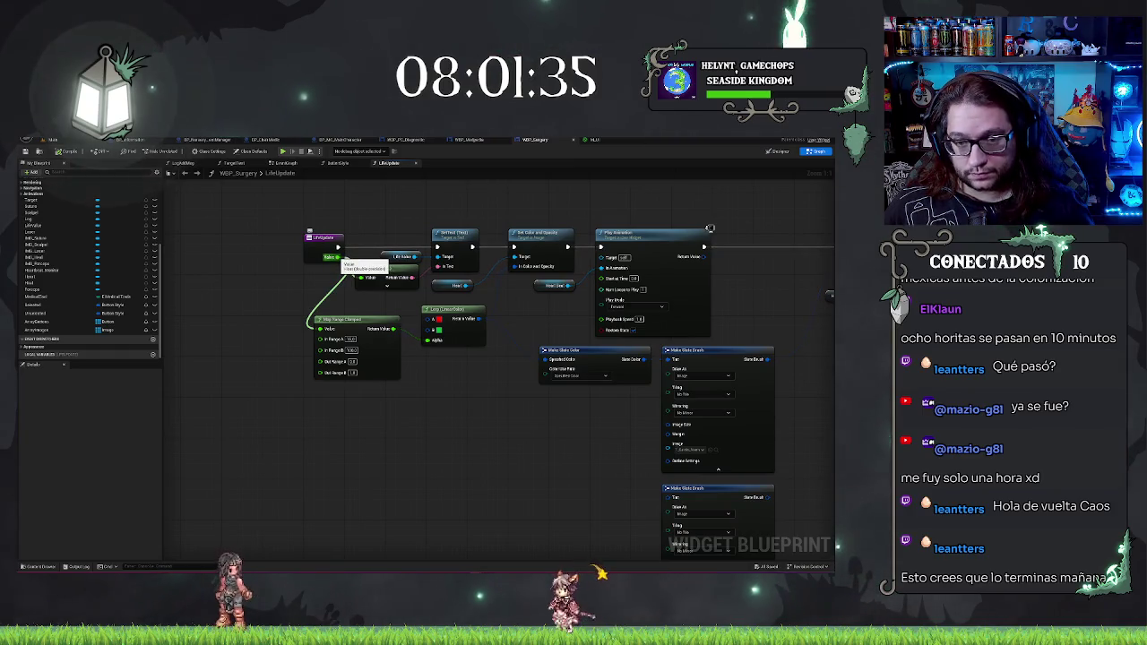
Step: Add a 'vec' node onto a value wire and insert a Branch before Set Brush
{"action": "mouse_move", "coordinate": [339, 258]}
{"action": "left_mouse_down"}
{"action": "mouse_move", "coordinate": [511, 309]}
{"action": "mouse_move", "coordinate": [589, 307]}
{"action": "mouse_move", "coordinate": [357, 308]}
{"action": "mouse_move", "coordinate": [596, 294]}
{"action": "left_mouse_up"}
{"action": "type", "text": "vec"}
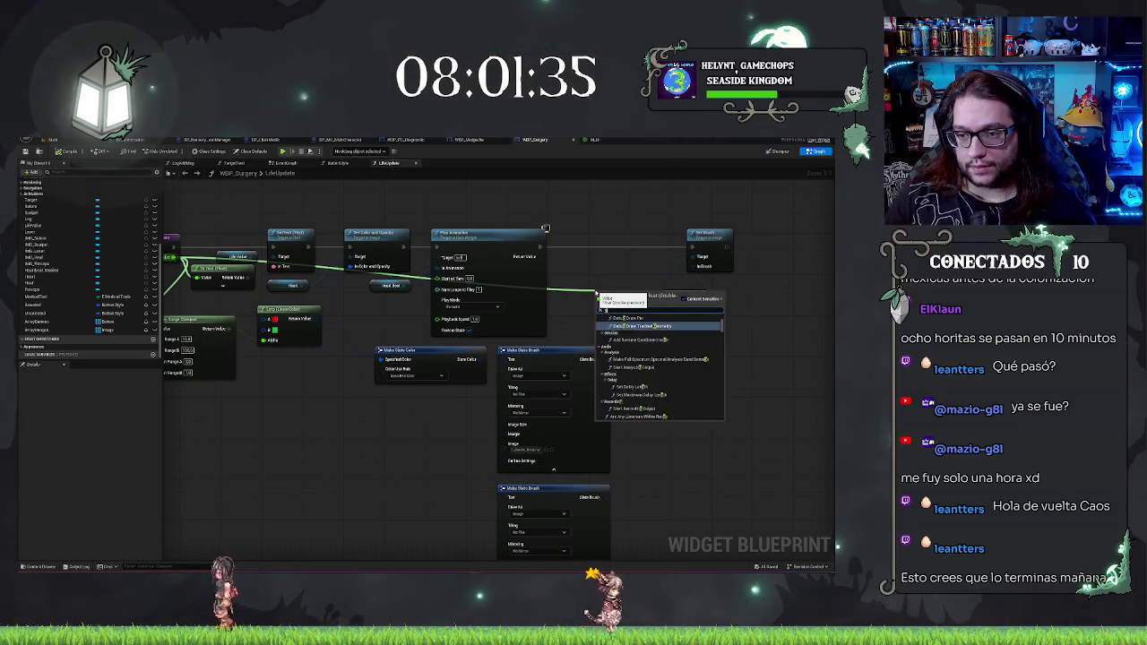
{"action": "key", "text": "Return"}
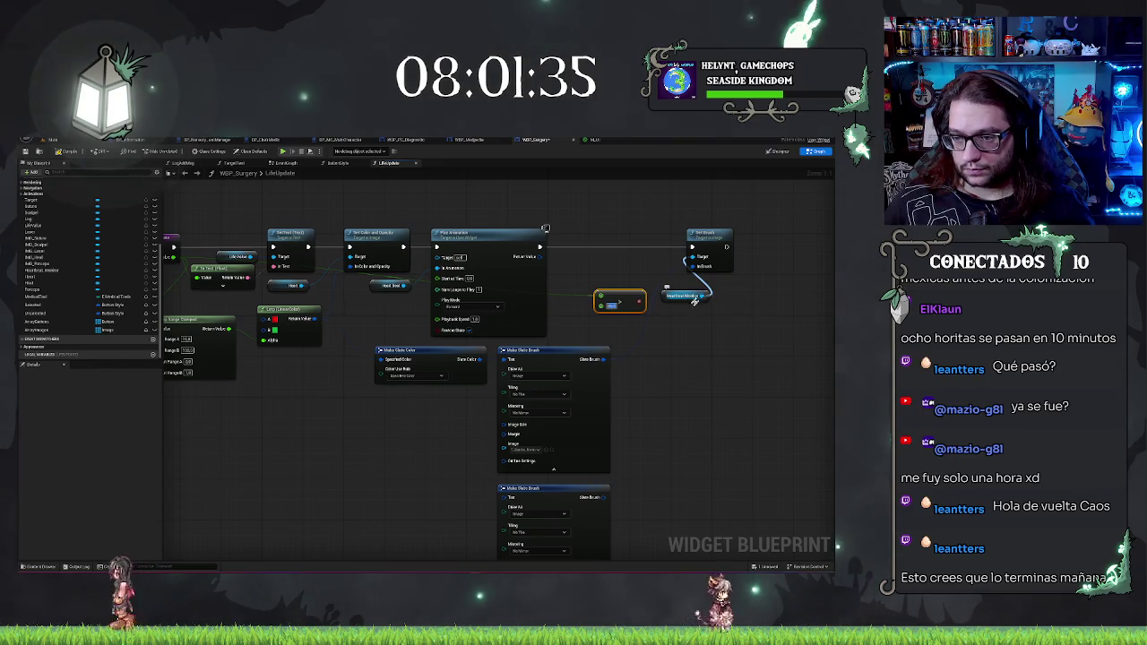
{"action": "left_click_drag", "start_coordinate": [665, 287], "coordinate": [640, 289]}
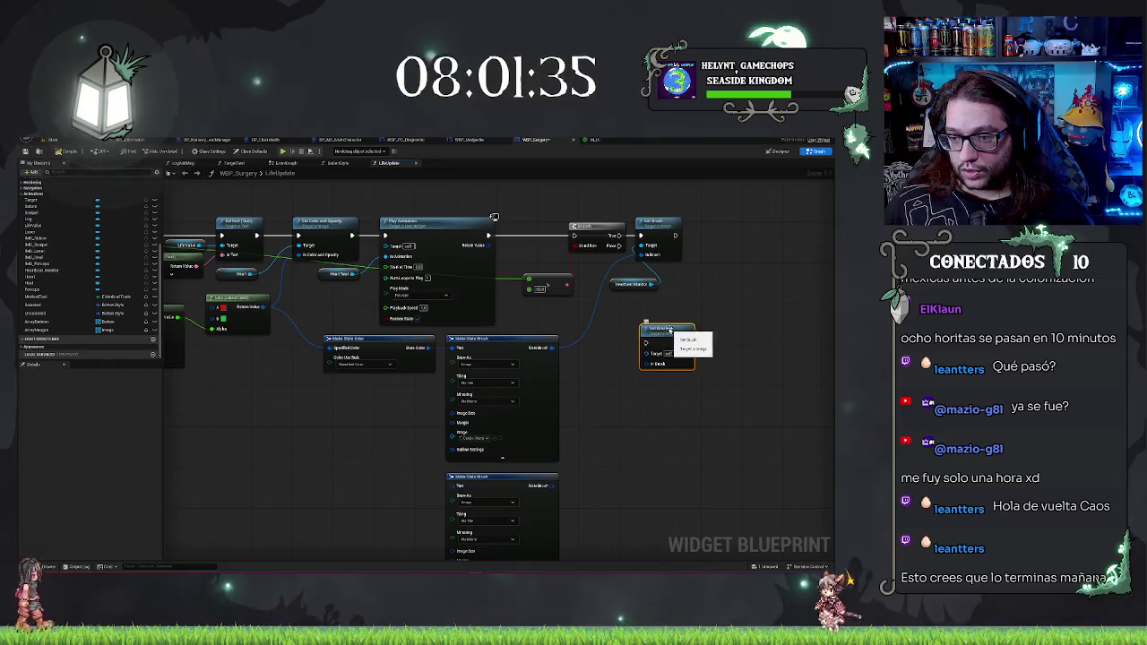
Step: Duplicate the Set Brush node with Ctrl+C/Ctrl+V and place the copies below the first
{"action": "key", "text": "ctrl+c"}
{"action": "key", "text": "ctrl+v"}
{"action": "left_click_drag", "start_coordinate": [660, 374], "coordinate": [642, 375]}
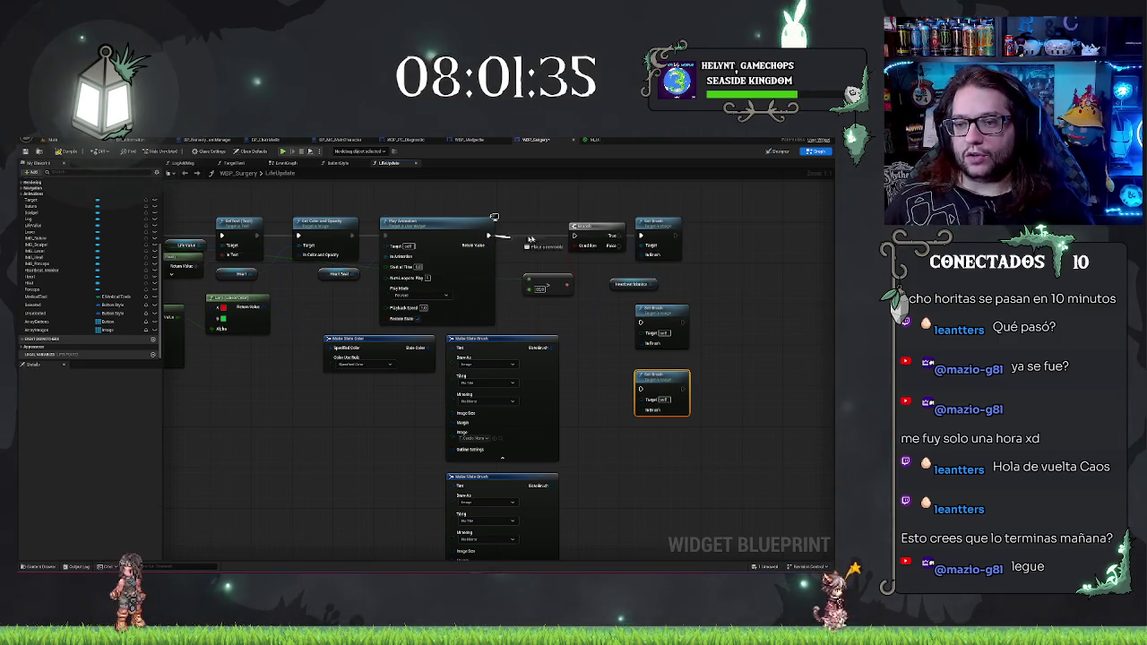
{"action": "left_click_drag", "start_coordinate": [705, 253], "coordinate": [687, 254]}
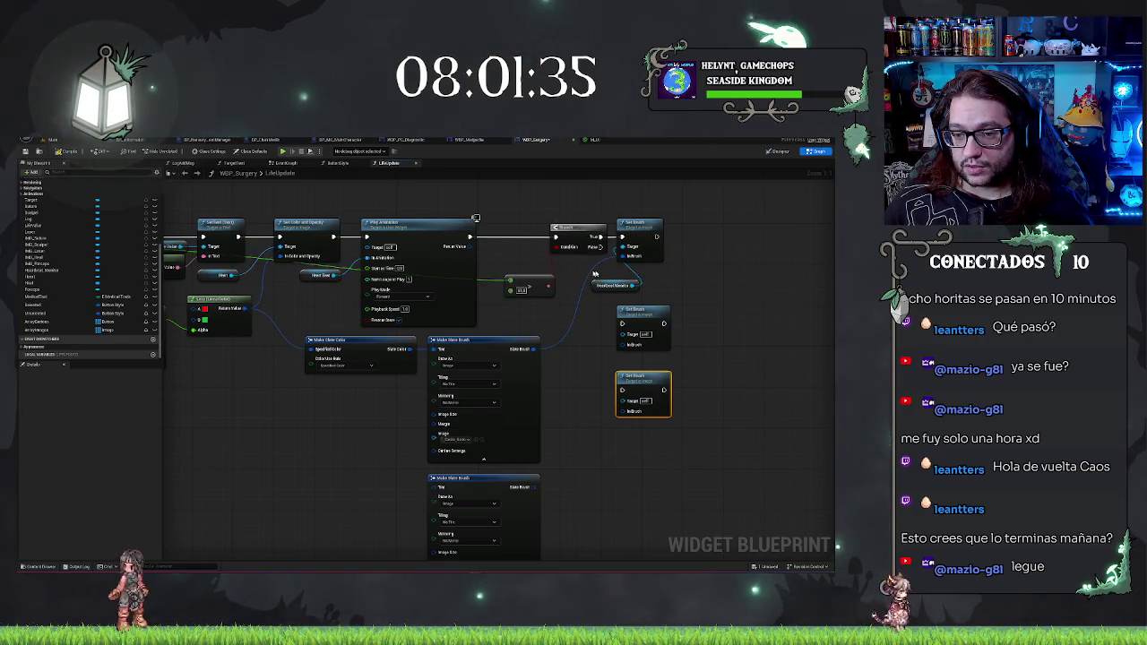
{"action": "left_click_drag", "start_coordinate": [676, 369], "coordinate": [637, 366]}
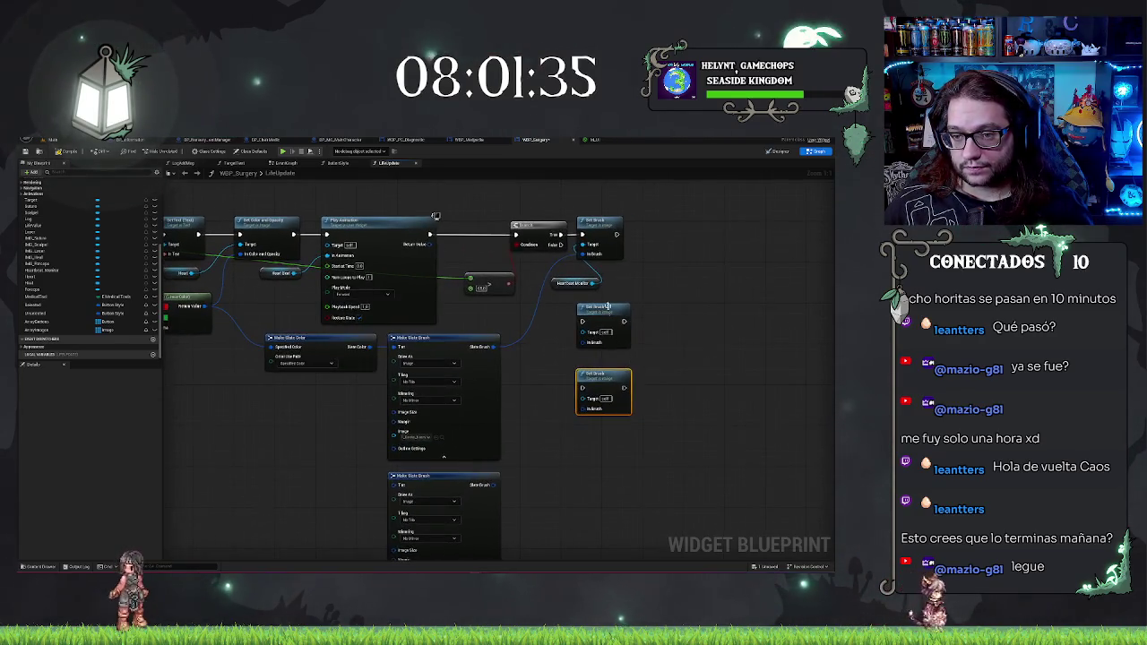
{"action": "left_click_drag", "start_coordinate": [599, 309], "coordinate": [664, 292]}
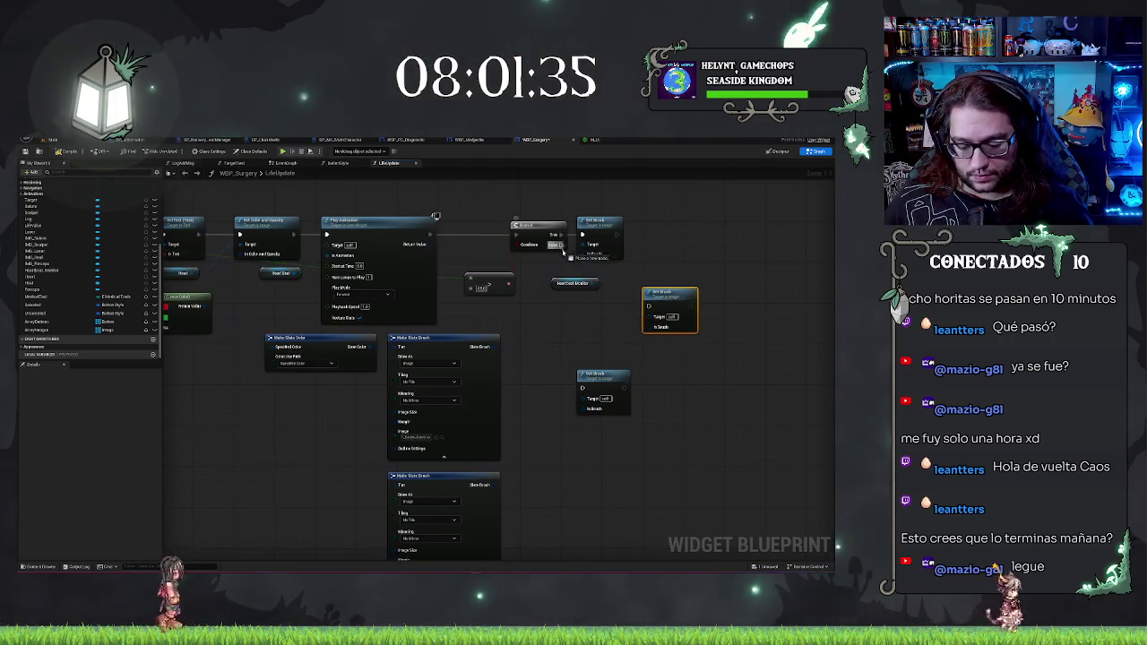
Step: Place a second Branch whose condition comes from a comparison node on the small value
{"action": "left_click", "coordinate": [603, 308]}
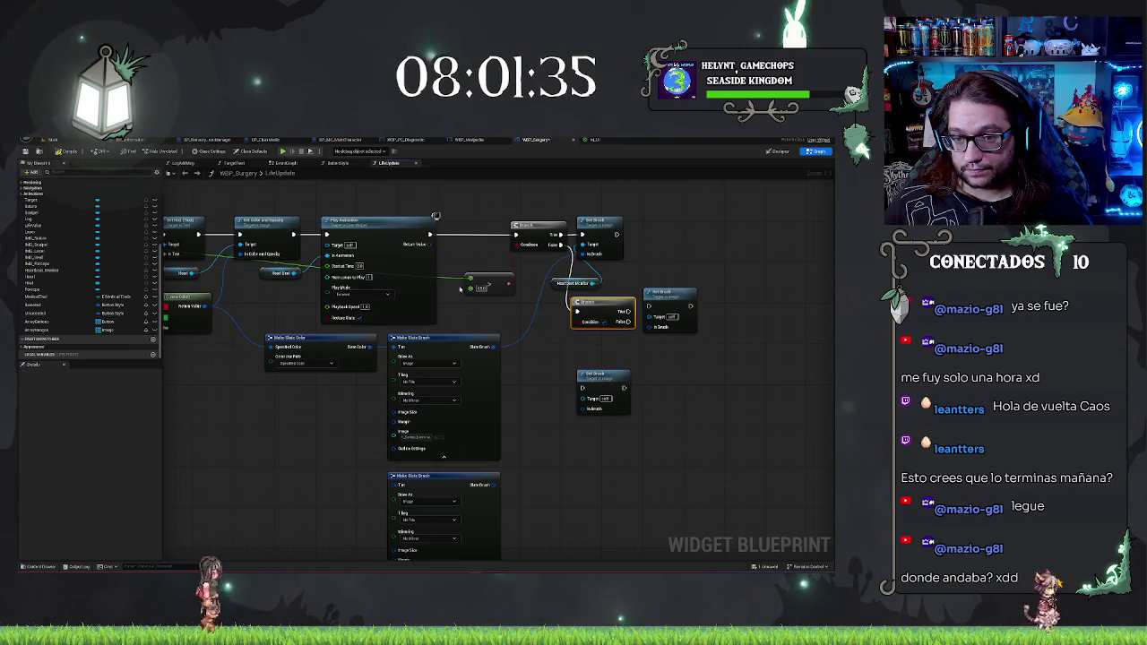
{"action": "left_click", "coordinate": [442, 282]}
{"action": "left_click_drag", "start_coordinate": [447, 281], "coordinate": [504, 333]}
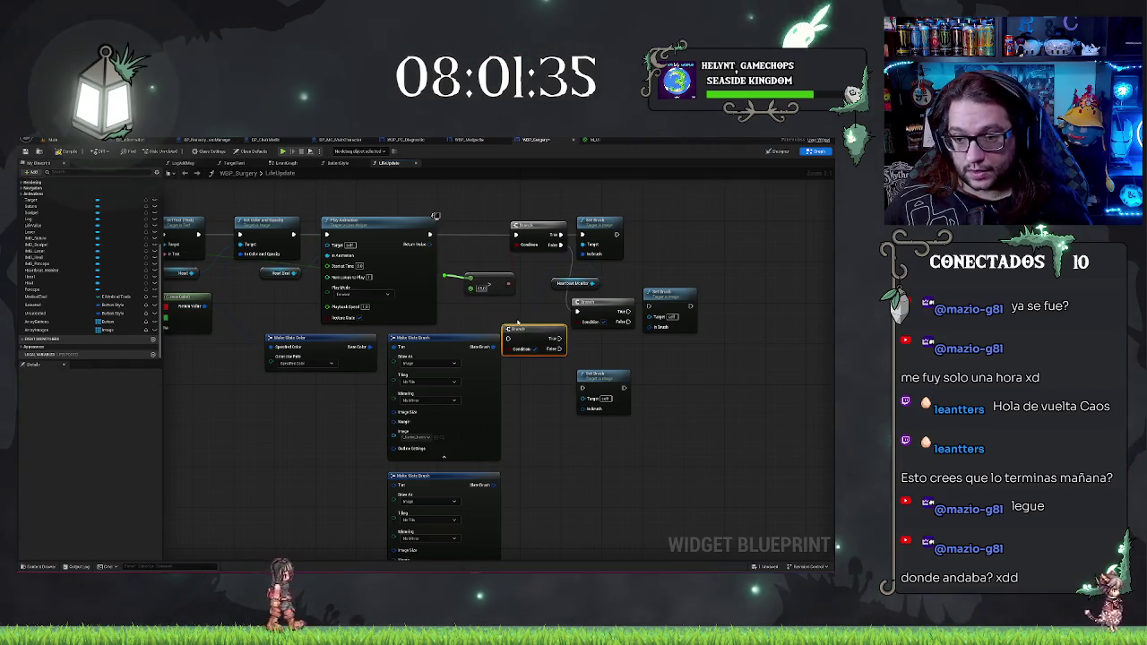
{"action": "key", "text": "Delete"}
{"action": "left_click_drag", "start_coordinate": [446, 276], "coordinate": [479, 326]}
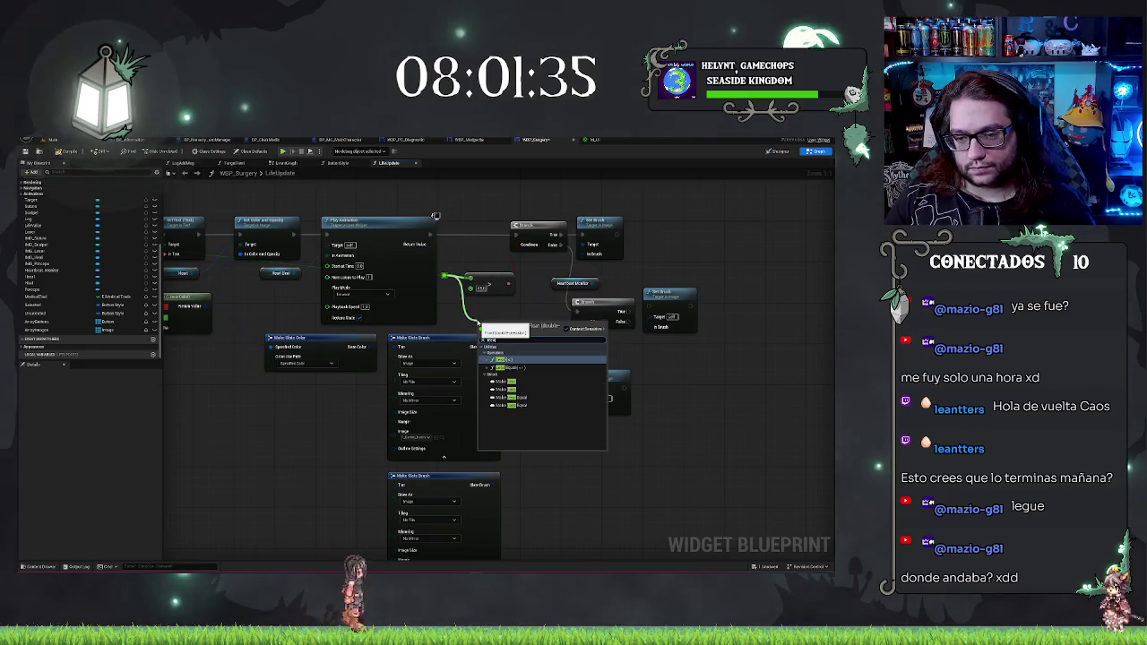
{"action": "left_click", "coordinate": [504, 359]}
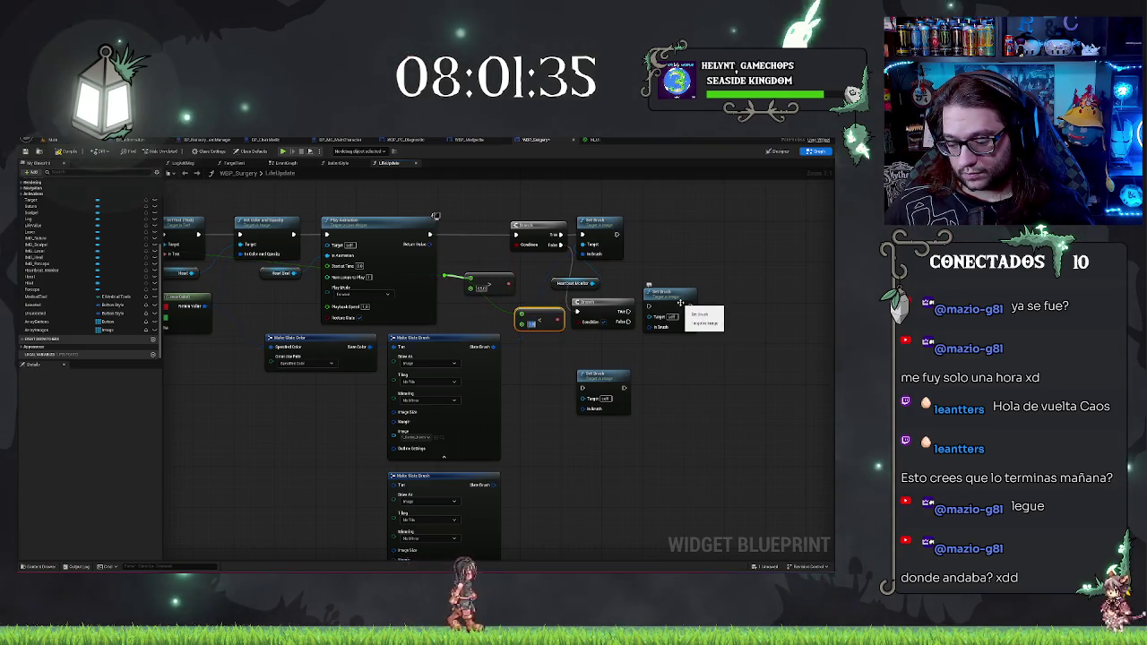
{"action": "left_click_drag", "start_coordinate": [560, 320], "coordinate": [571, 244]}
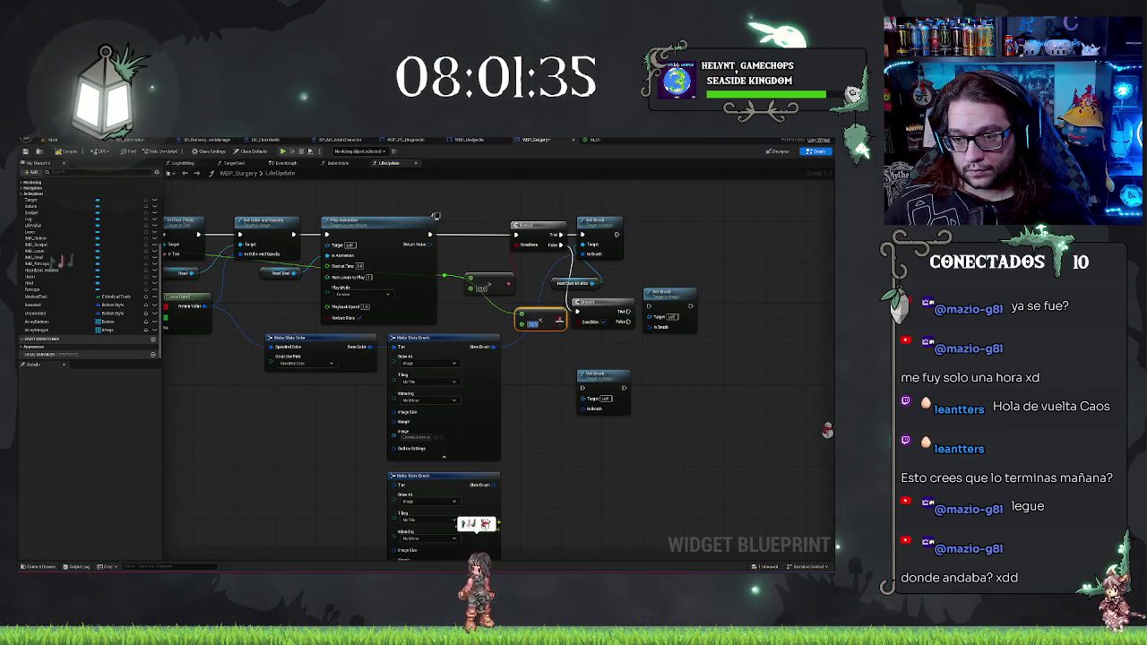
Step: Wire the Branch False output to a Set Brush fed by Make Slate Brush and the Healing Monitor, then compile
{"action": "left_click_drag", "start_coordinate": [621, 339], "coordinate": [584, 337]}
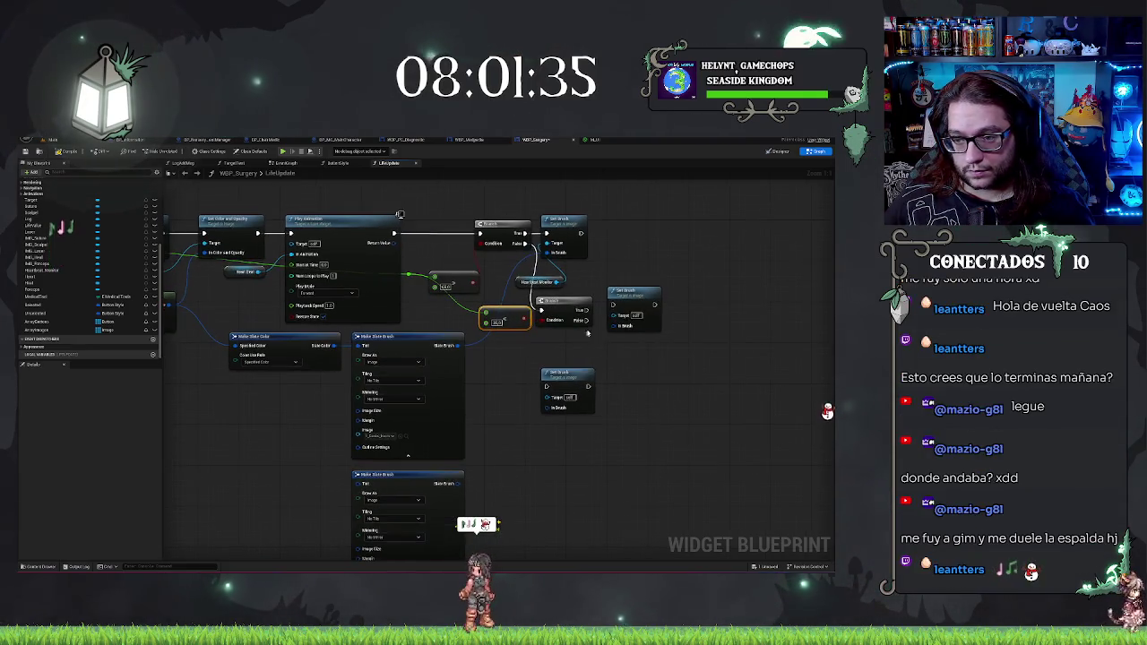
{"action": "mouse_move", "coordinate": [629, 295]}
{"action": "left_mouse_down"}
{"action": "mouse_move", "coordinate": [634, 315]}
{"action": "mouse_move", "coordinate": [596, 327]}
{"action": "mouse_move", "coordinate": [616, 324]}
{"action": "left_mouse_up"}
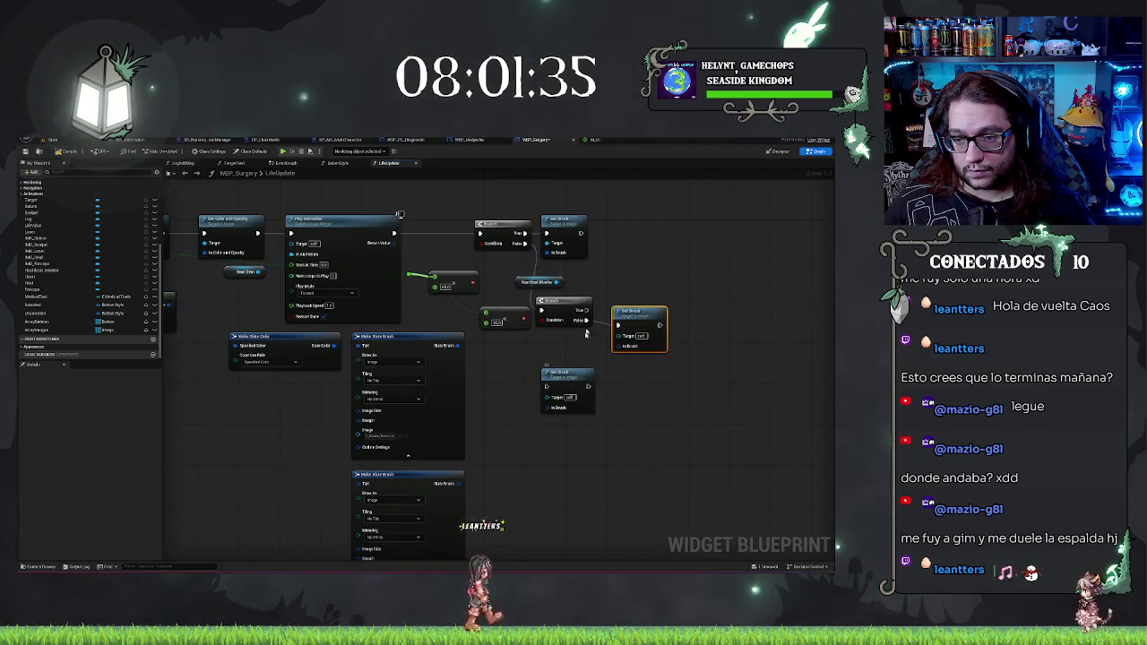
{"action": "left_click_drag", "start_coordinate": [564, 373], "coordinate": [634, 260]}
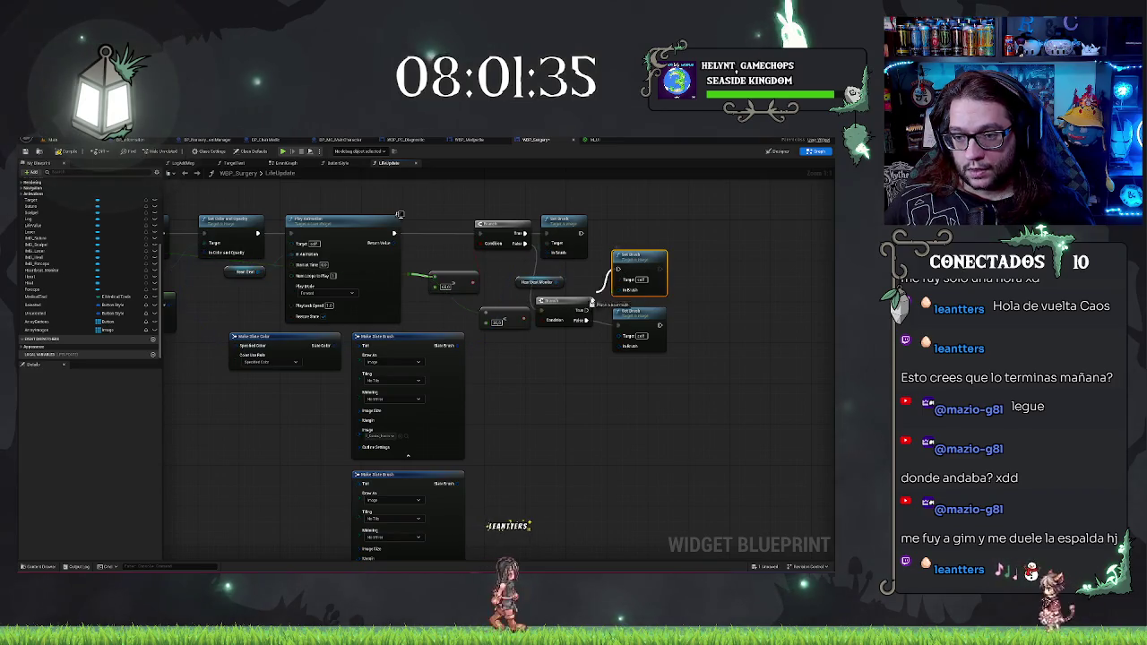
{"action": "left_click_drag", "start_coordinate": [587, 311], "coordinate": [592, 326]}
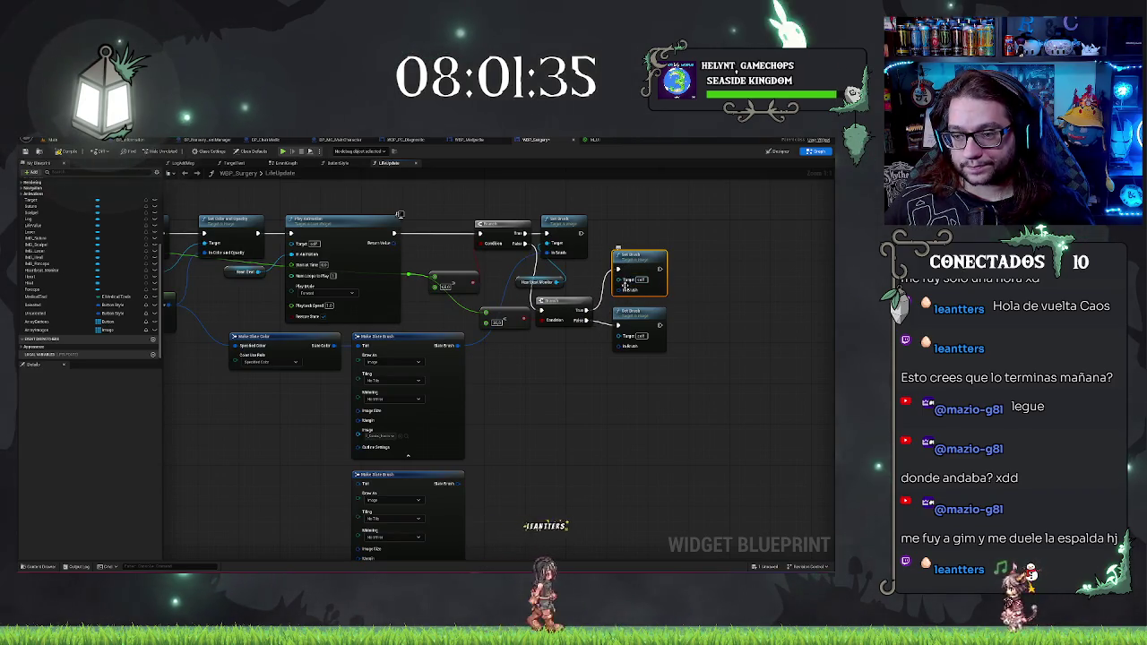
{"action": "mouse_move", "coordinate": [620, 268]}
{"action": "left_mouse_down"}
{"action": "mouse_move", "coordinate": [594, 409]}
{"action": "mouse_move", "coordinate": [500, 547]}
{"action": "mouse_move", "coordinate": [459, 491]}
{"action": "left_mouse_up"}
{"action": "mouse_move", "coordinate": [459, 366]}
{"action": "left_mouse_down"}
{"action": "mouse_move", "coordinate": [619, 225]}
{"action": "mouse_move", "coordinate": [627, 236]}
{"action": "mouse_move", "coordinate": [619, 226]}
{"action": "left_mouse_up"}
{"action": "left_click_drag", "start_coordinate": [610, 361], "coordinate": [547, 349]}
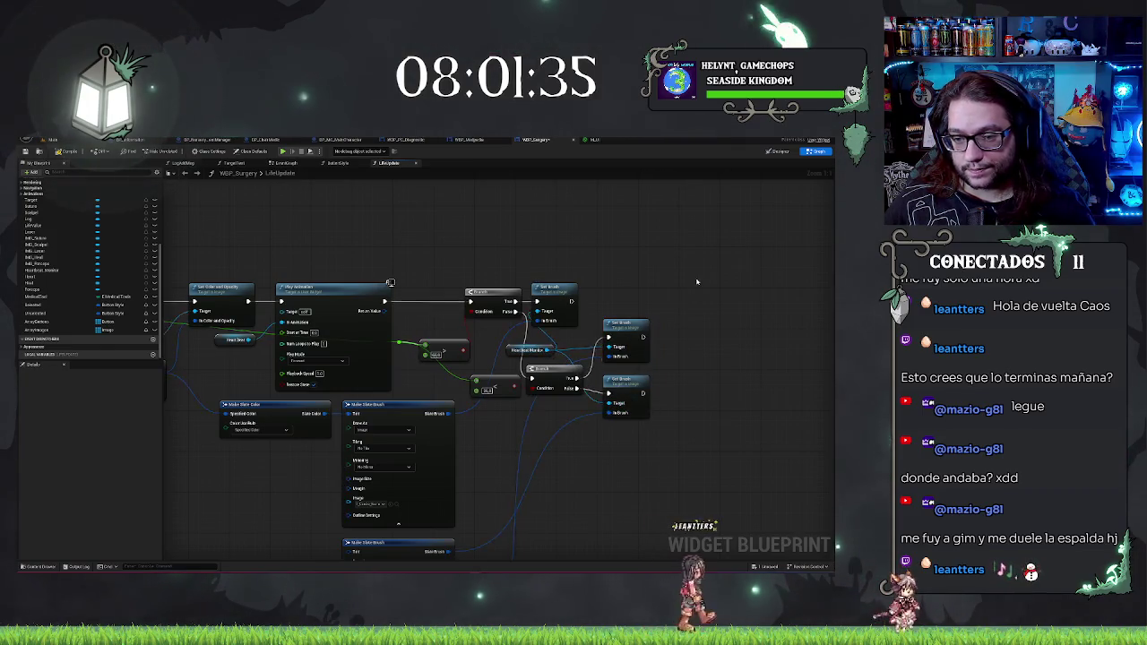
{"action": "left_click", "coordinate": [67, 152]}
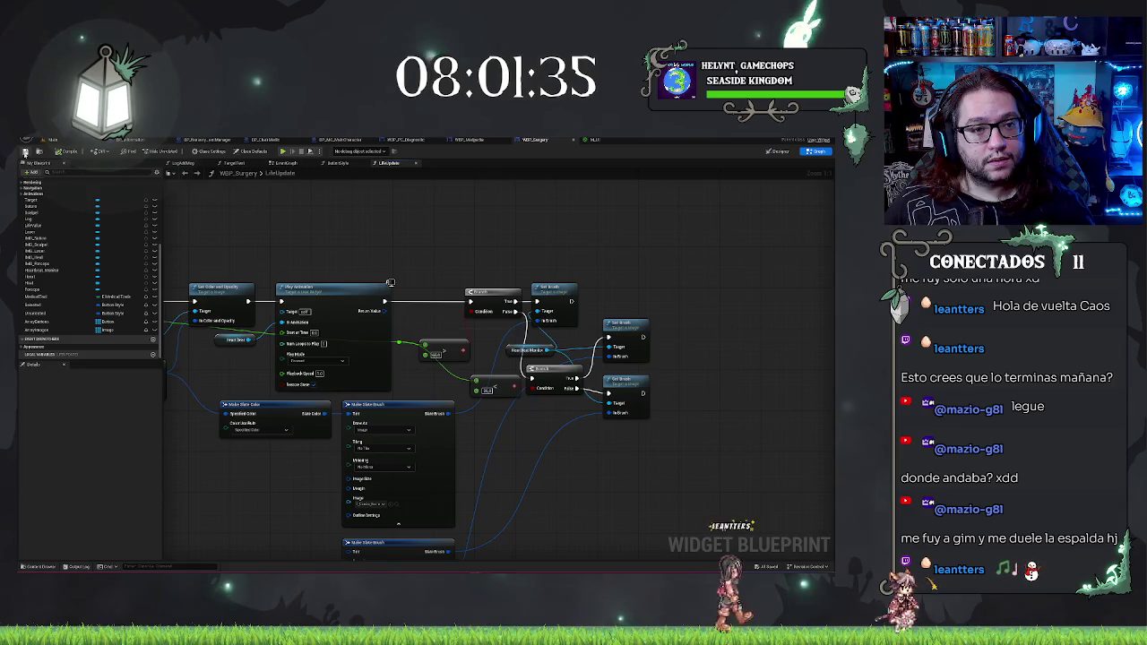
{"action": "left_click", "coordinate": [78, 141]}
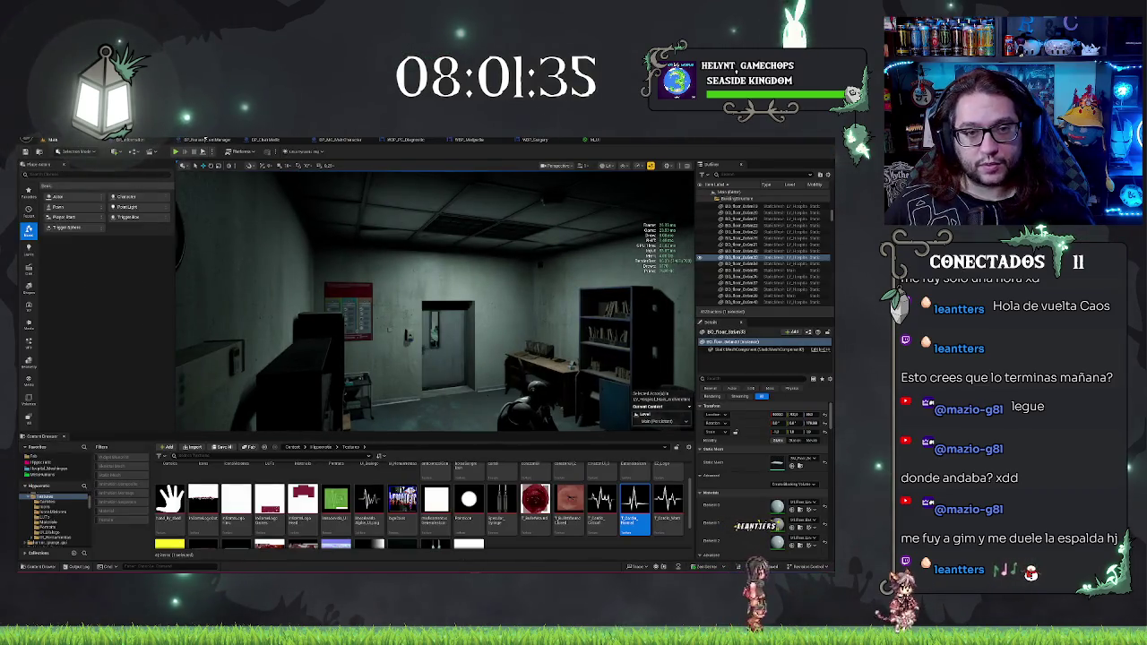
Step: Play the level, walk through the doorway, dismiss the dialogue, then bring up the M_UI material graph
{"action": "left_click", "coordinate": [194, 154]}
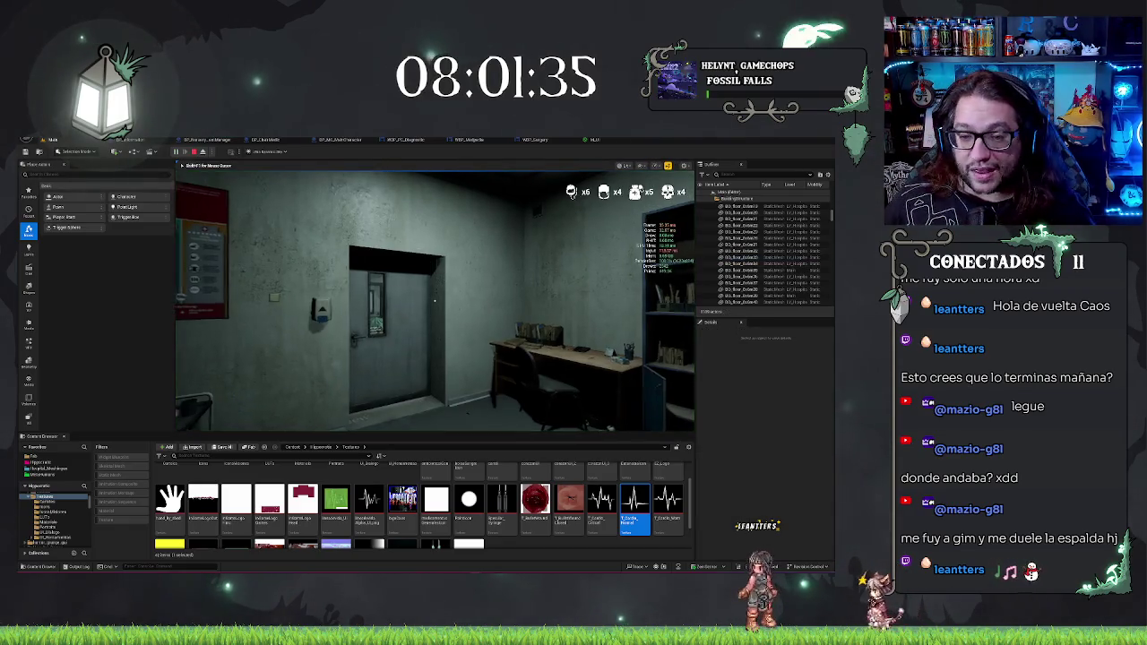
{"action": "key", "text": "w"}
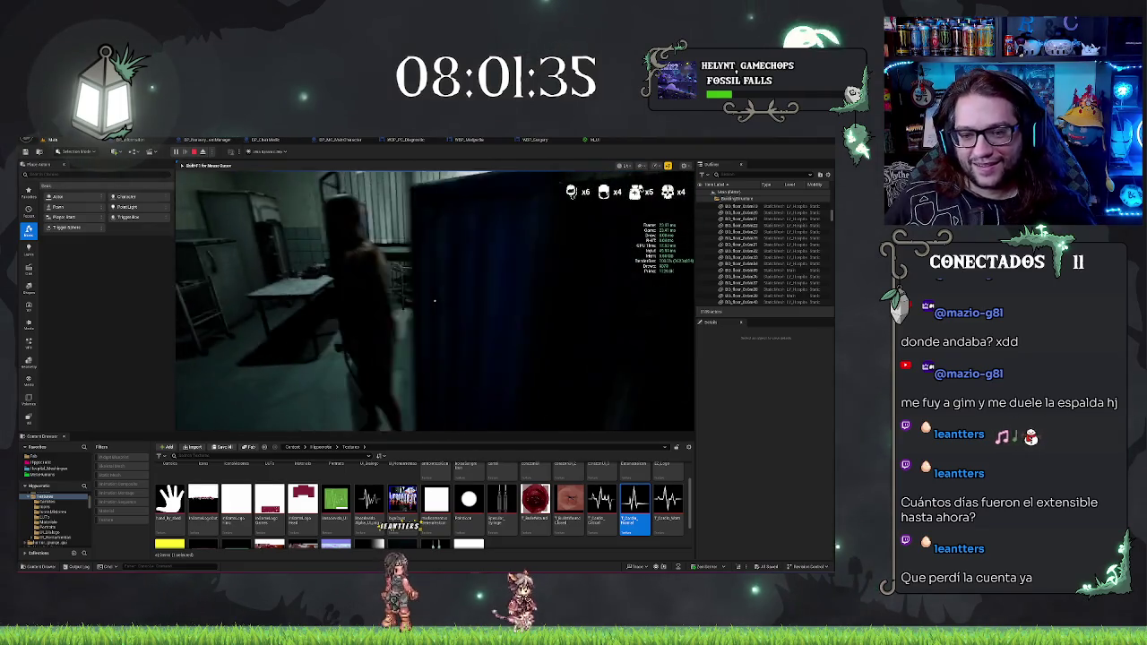
{"action": "left_click", "coordinate": [567, 385]}
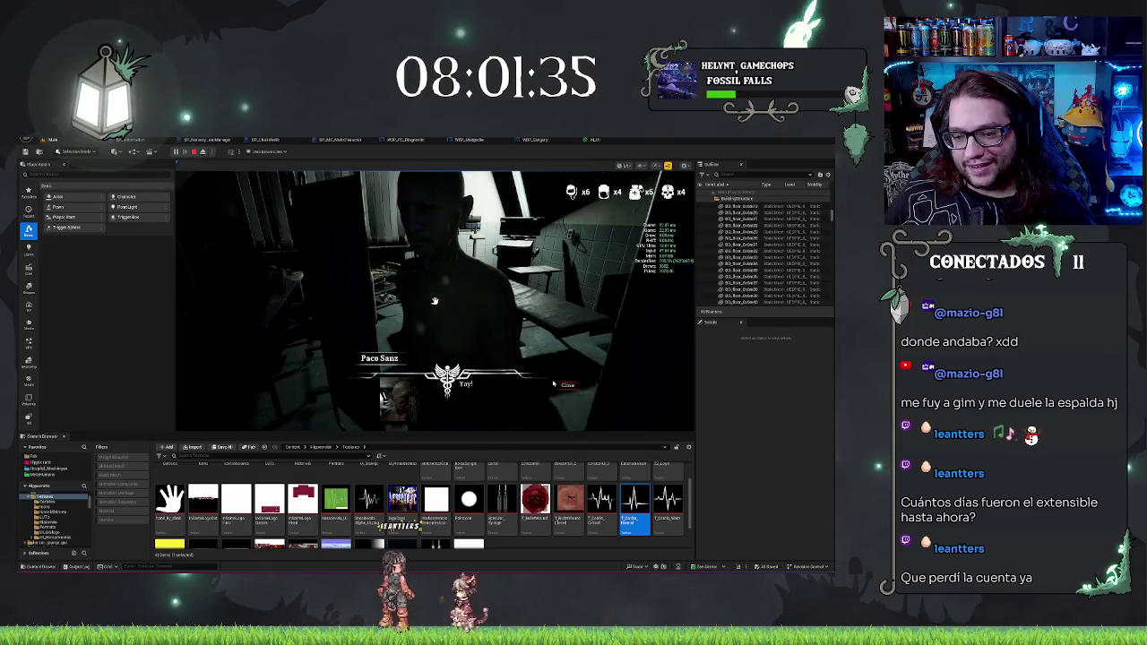
{"action": "left_click", "coordinate": [568, 385]}
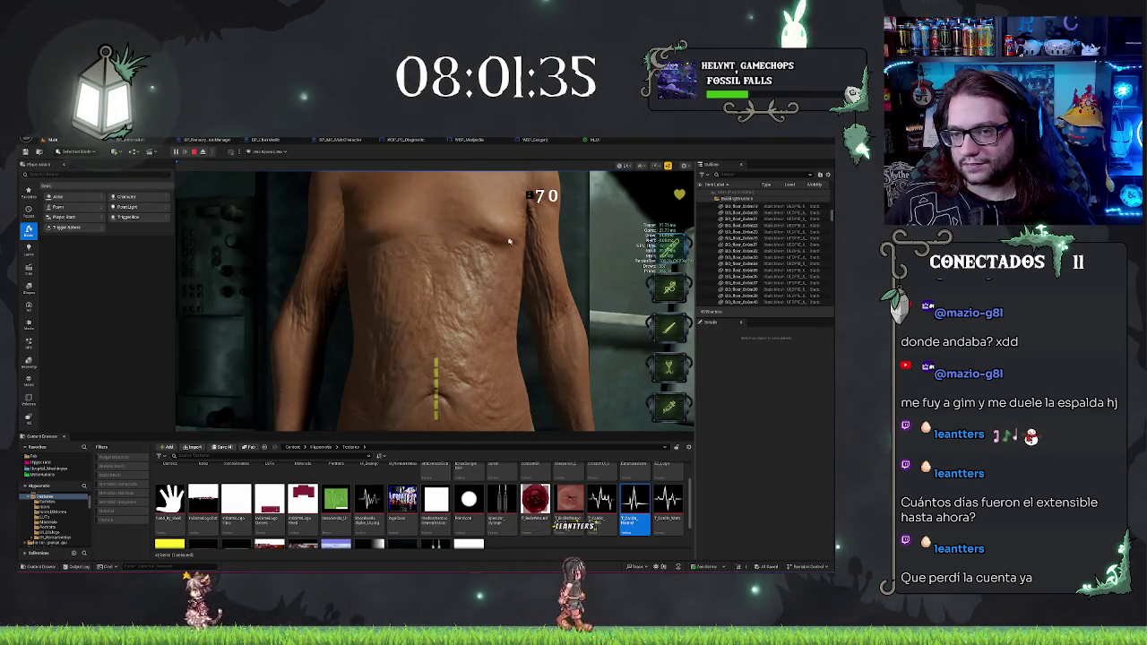
{"action": "left_click", "coordinate": [594, 139]}
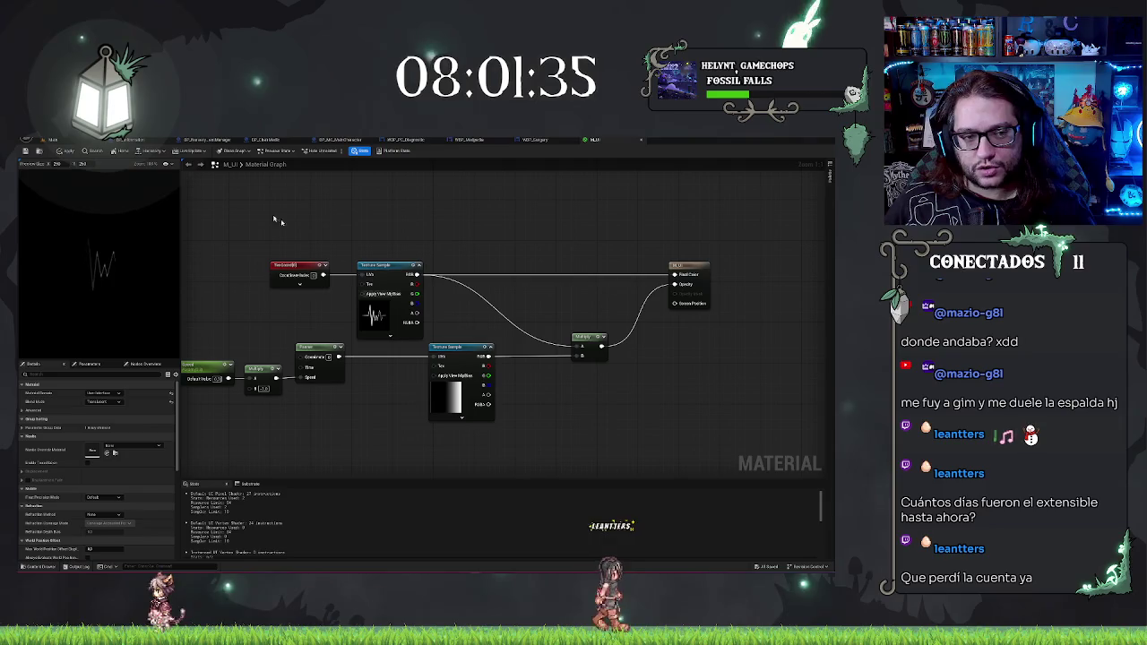
Step: Open M_UI in the material editor from the Content Browser's Materials folder
{"action": "left_click", "coordinate": [73, 140]}
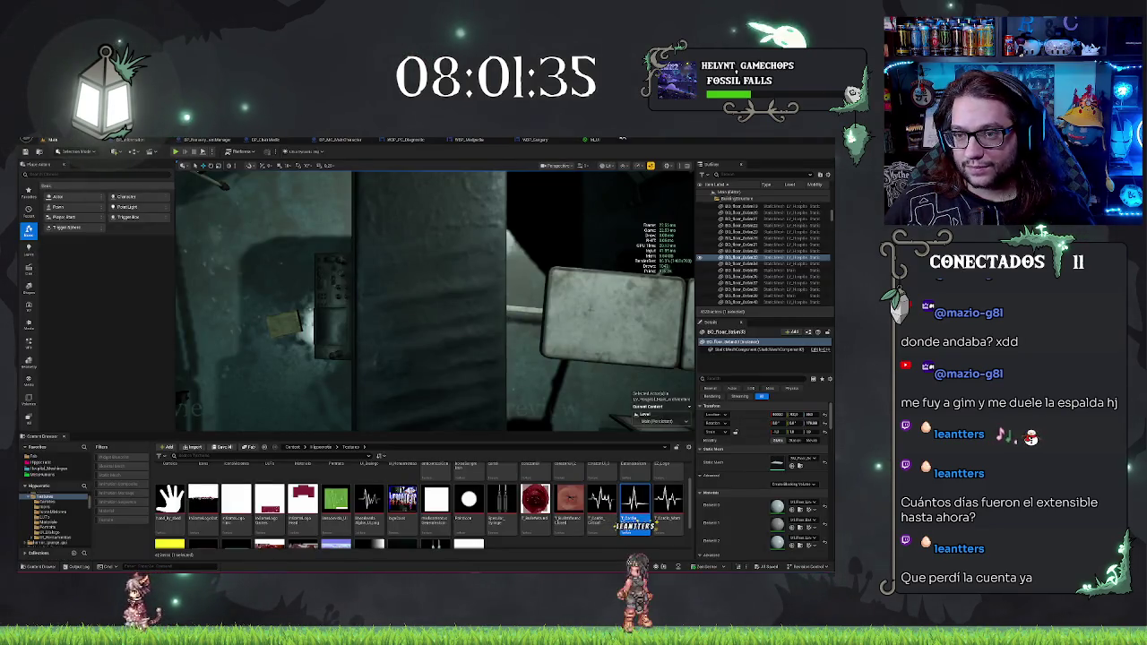
{"action": "left_click", "coordinate": [596, 140]}
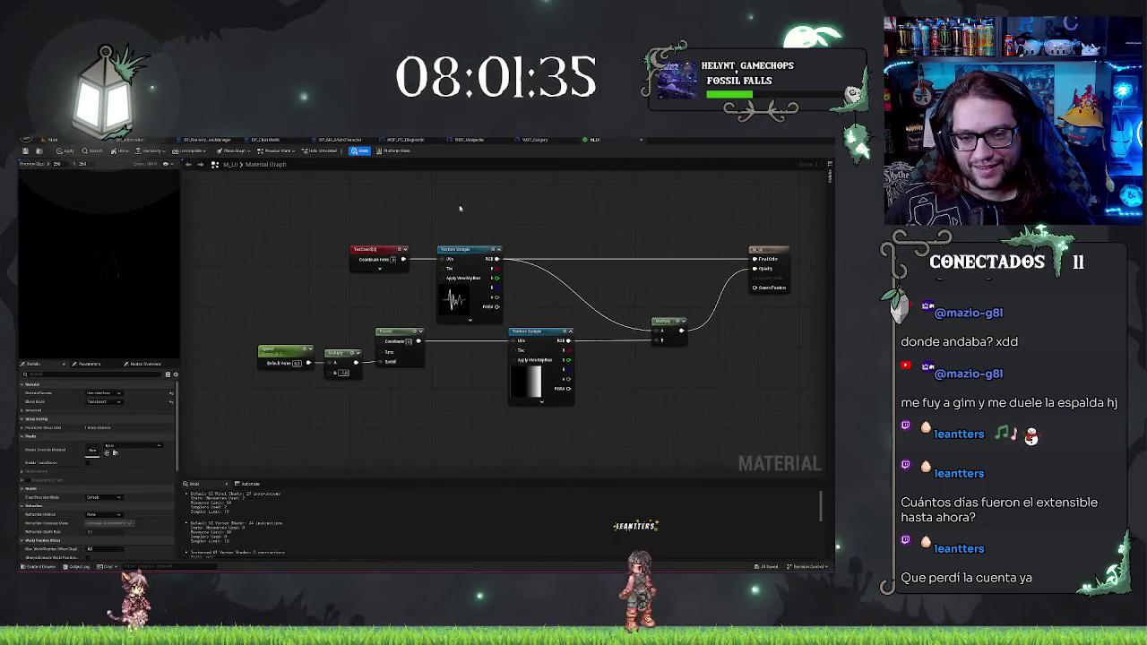
{"action": "left_click", "coordinate": [82, 141]}
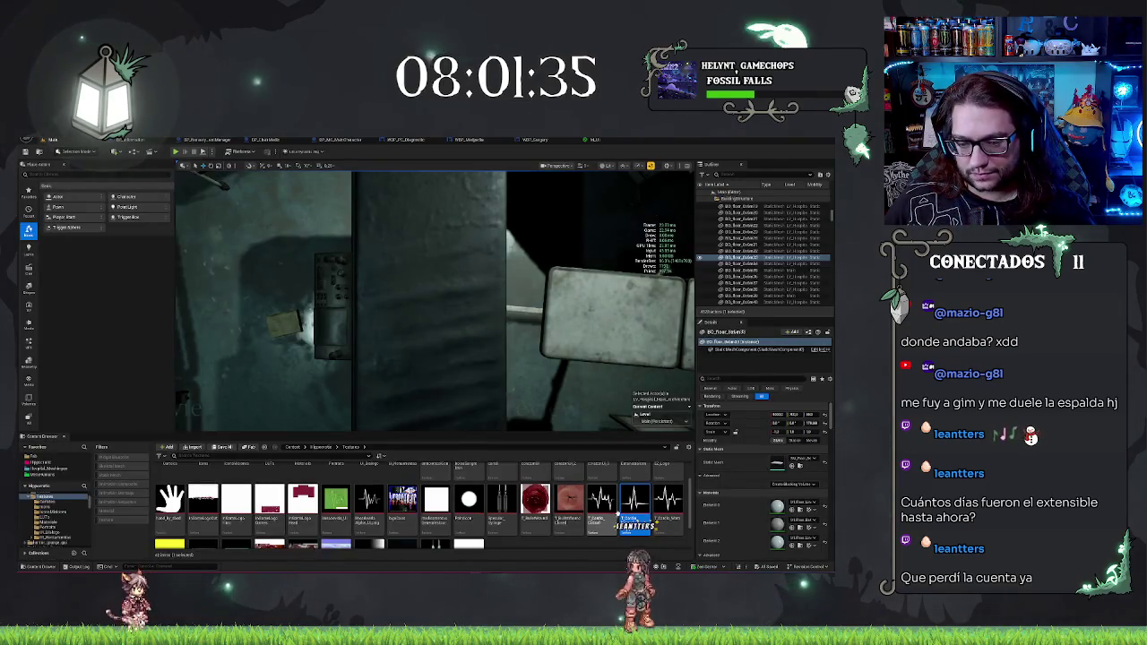
{"action": "scroll", "coordinate": [339, 488], "scroll_direction": "up", "scroll_amount": 2}
{"action": "double_click", "coordinate": [305, 479]}
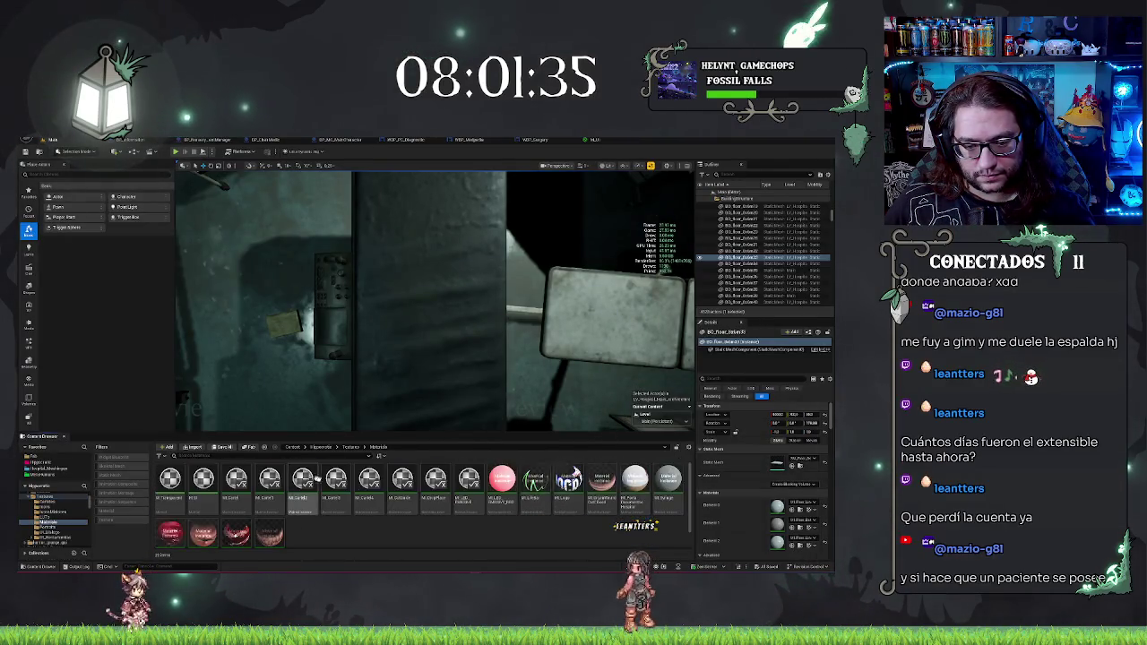
{"action": "left_click", "coordinate": [527, 495]}
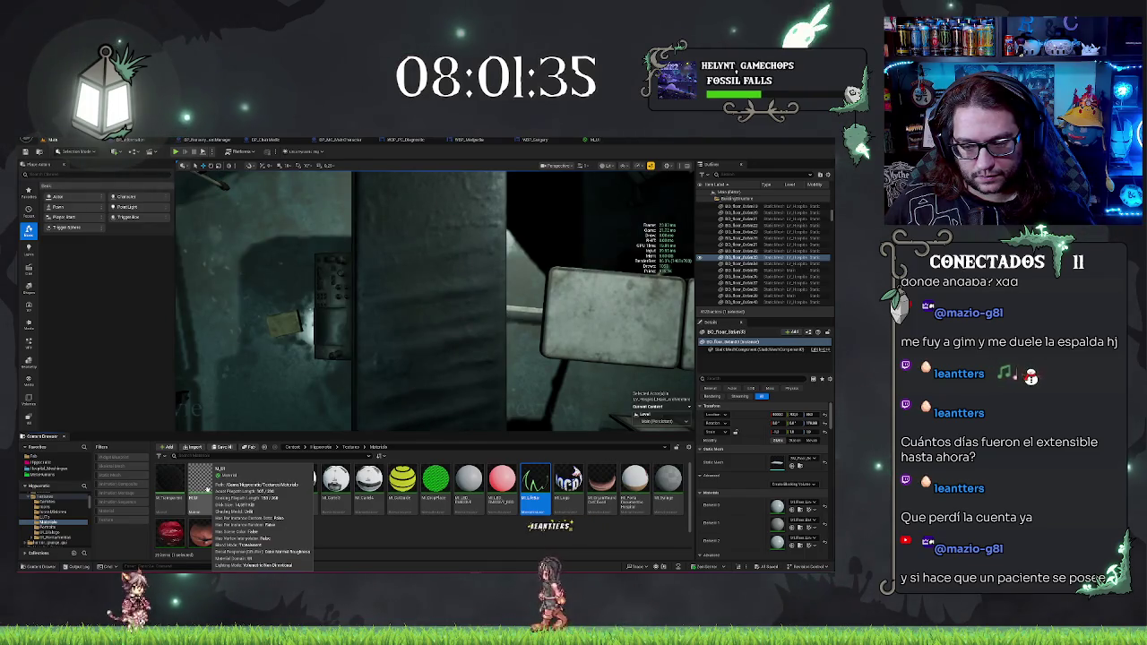
{"action": "right_click", "coordinate": [205, 488]}
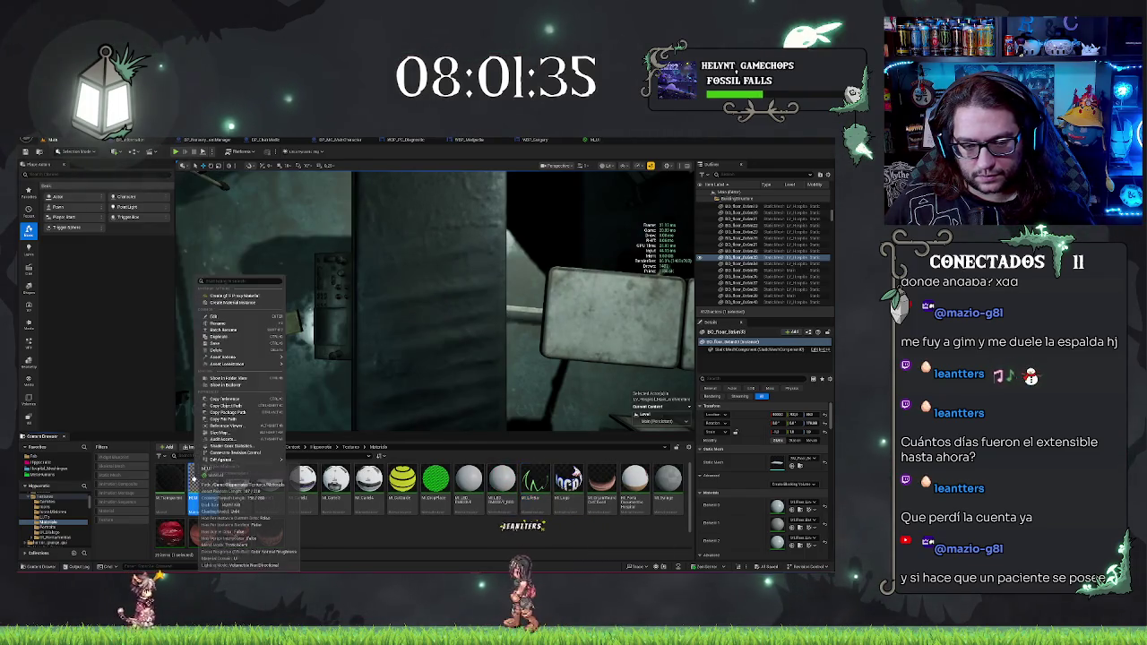
{"action": "left_click", "coordinate": [224, 316]}
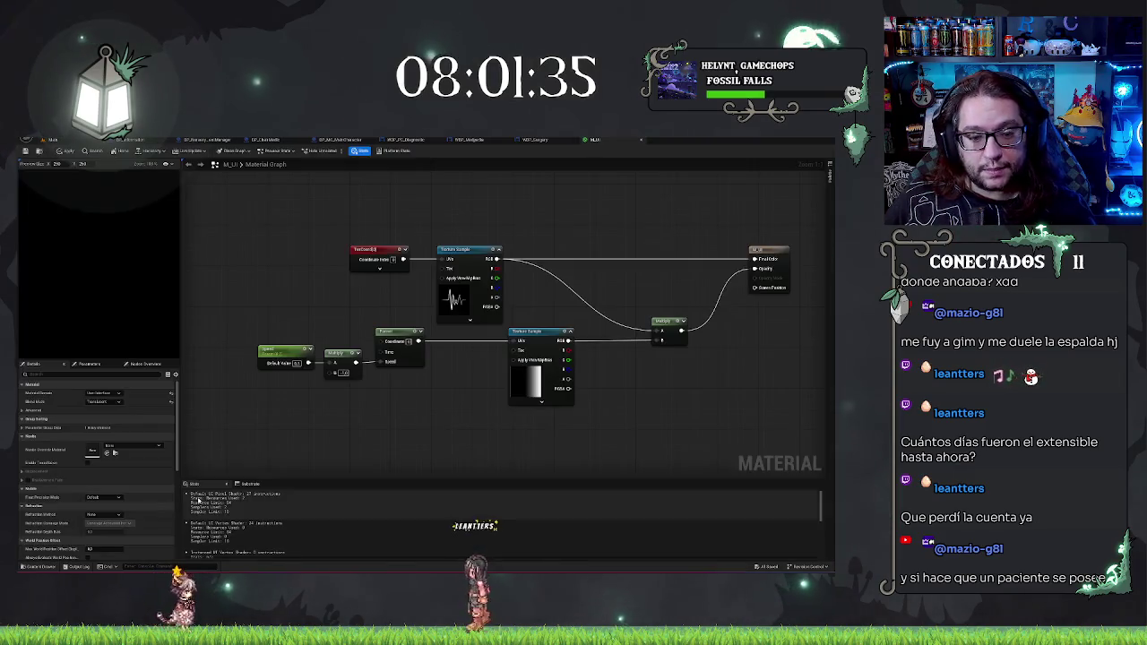
Step: Convert the waveform texture sample into a parameter named Texture and save M_UI
{"action": "left_click", "coordinate": [456, 251]}
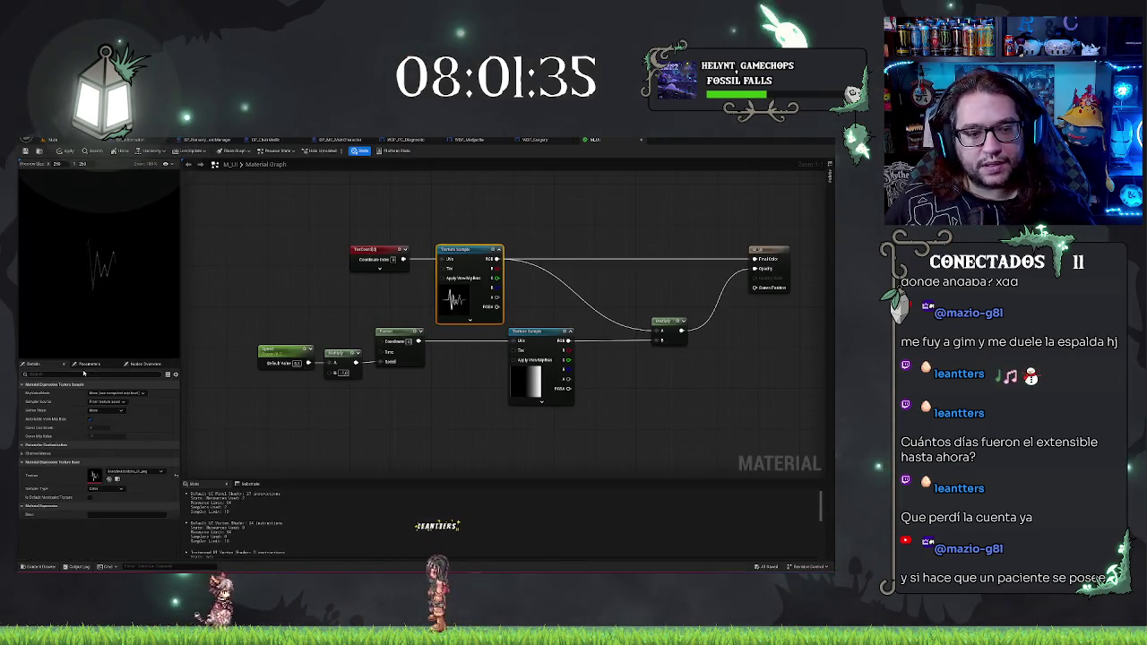
{"action": "right_click", "coordinate": [465, 252]}
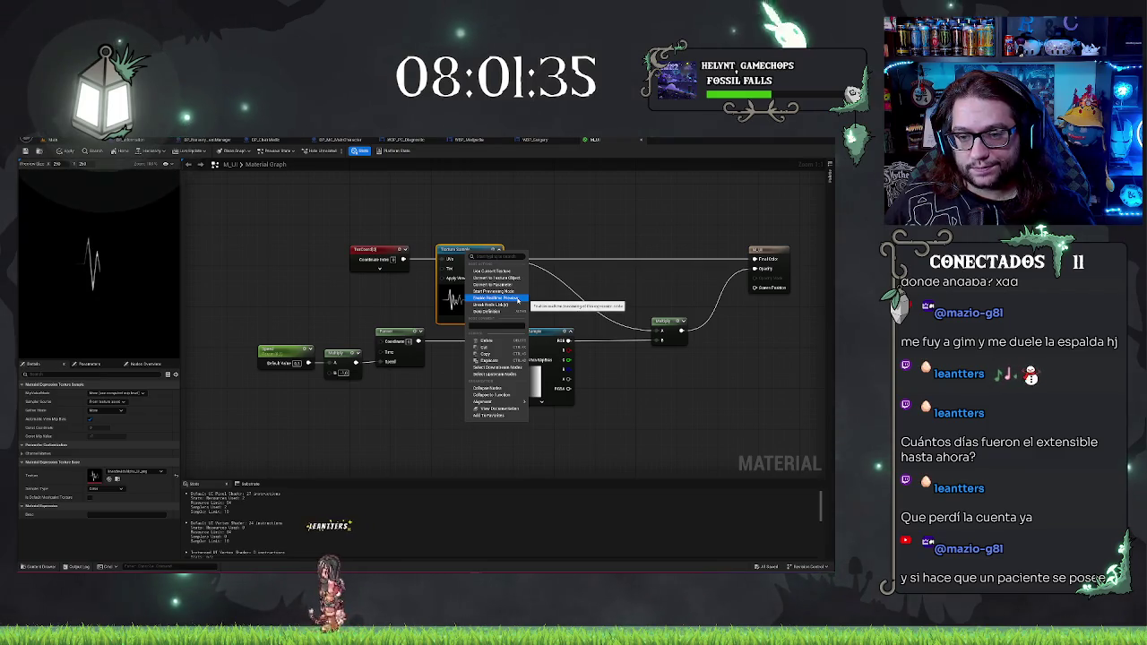
{"action": "left_click", "coordinate": [493, 284]}
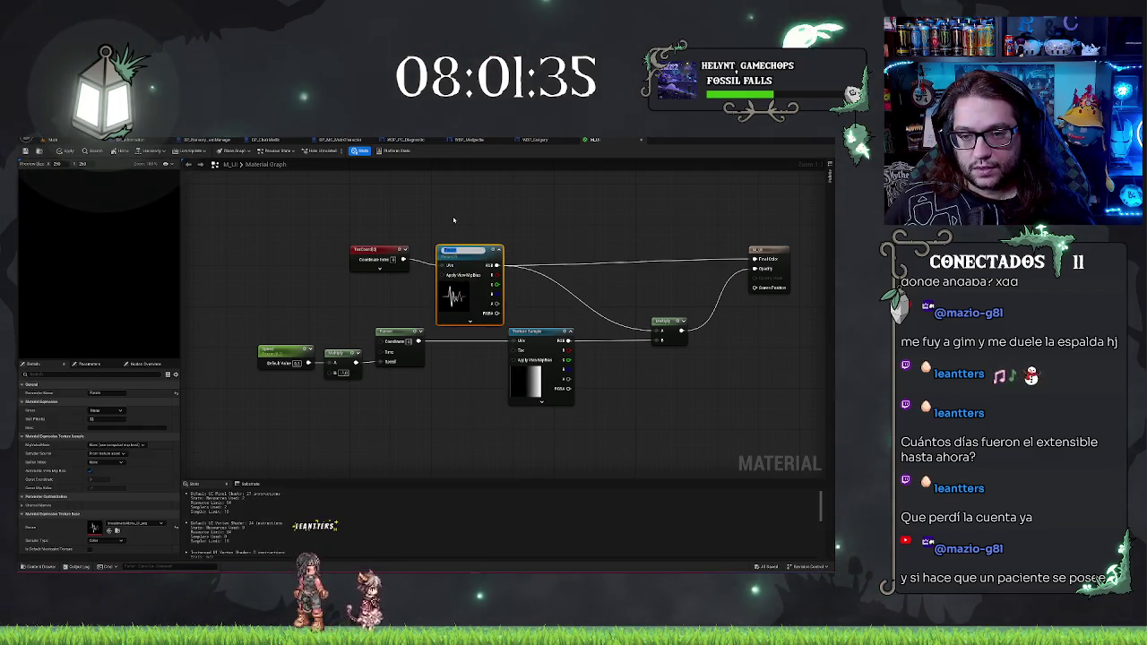
{"action": "type", "text": "Texture"}
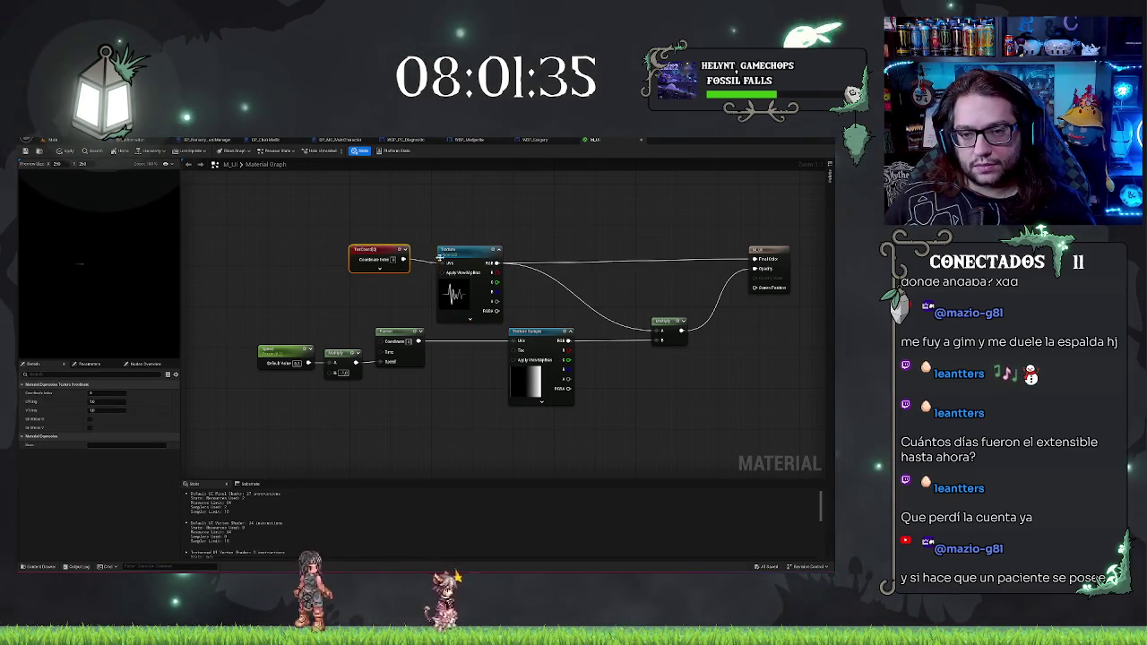
{"action": "left_click", "coordinate": [362, 220]}
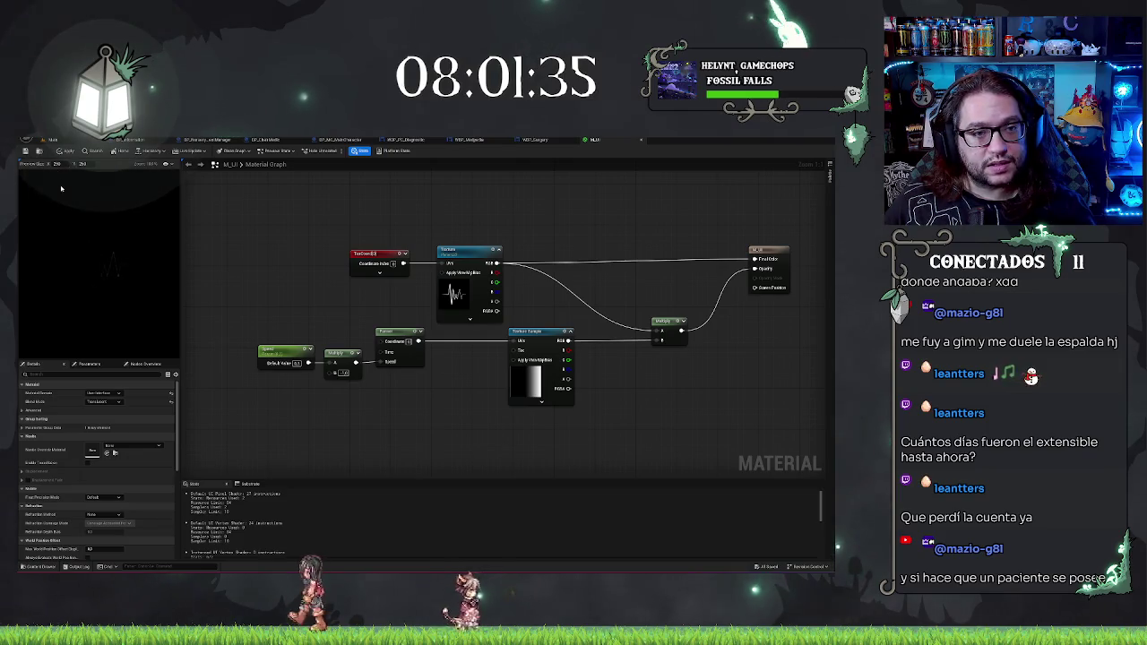
{"action": "left_click", "coordinate": [27, 152]}
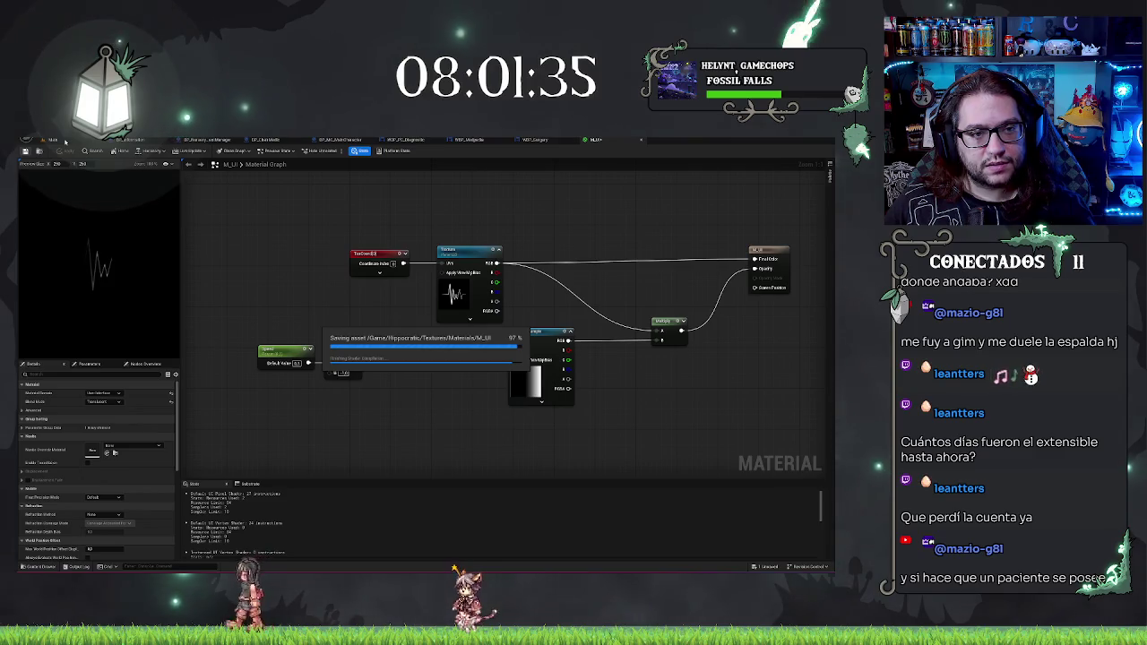
{"action": "left_click", "coordinate": [64, 140]}
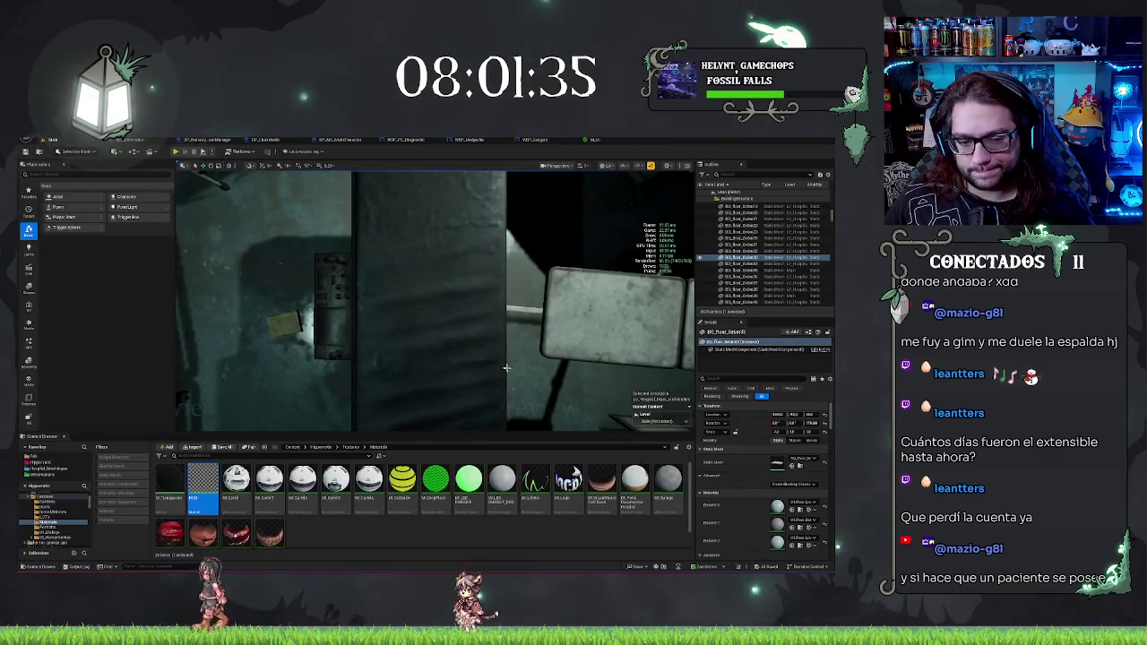
Step: Delete the M_Ritter material and confirm the deletion
{"action": "left_click", "coordinate": [538, 485]}
{"action": "key", "text": "Delete"}
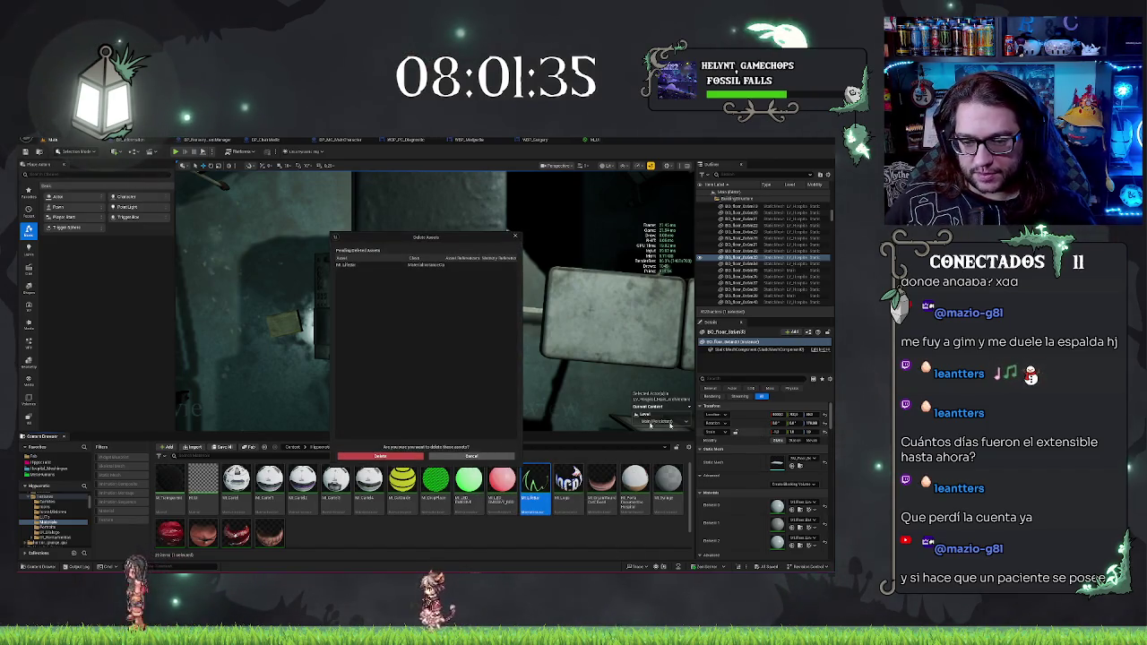
{"action": "left_click", "coordinate": [386, 456]}
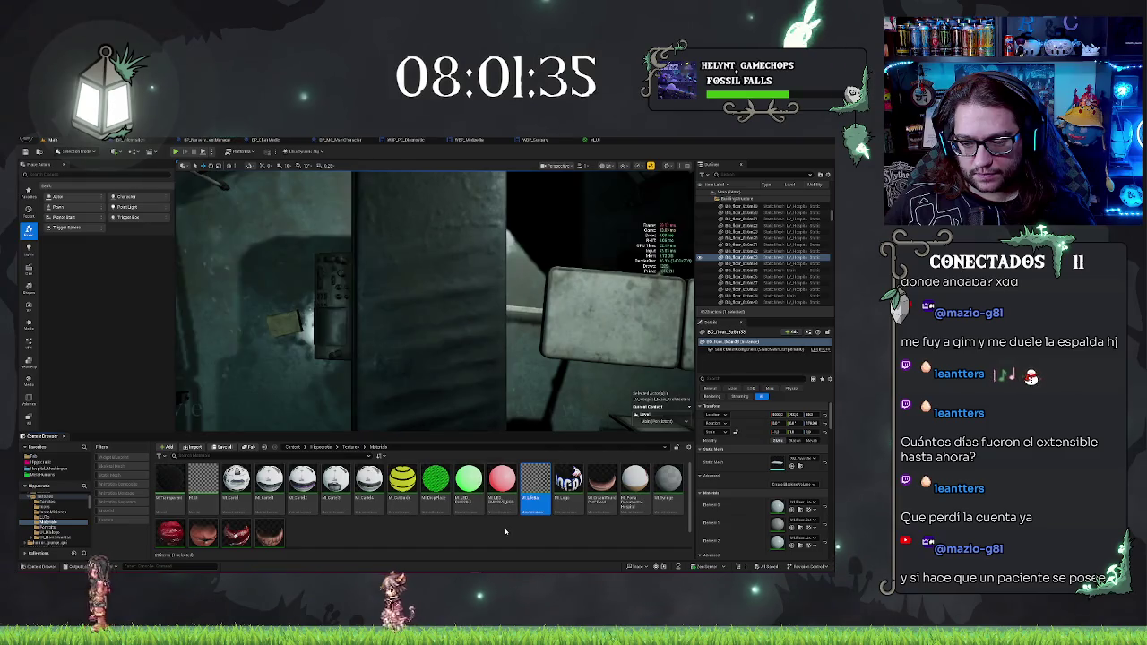
Step: Create a material instance from M_UI named with the 'M_' prefix and open it for editing
{"action": "right_click", "coordinate": [210, 483]}
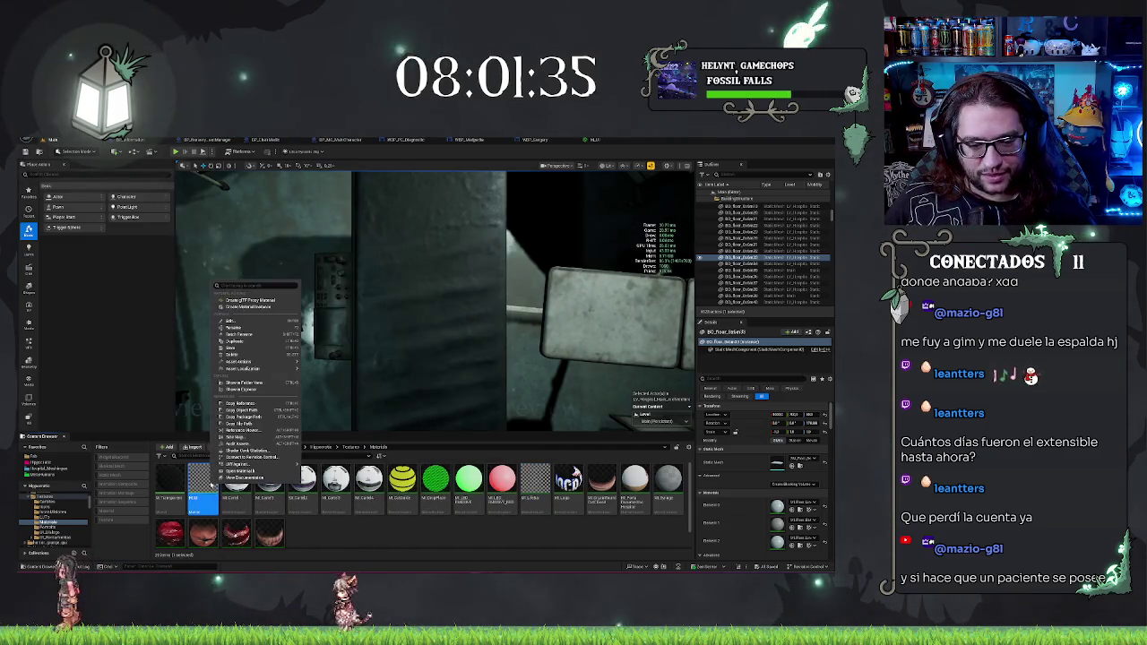
{"action": "left_click", "coordinate": [247, 307]}
{"action": "type", "text": "M_"}
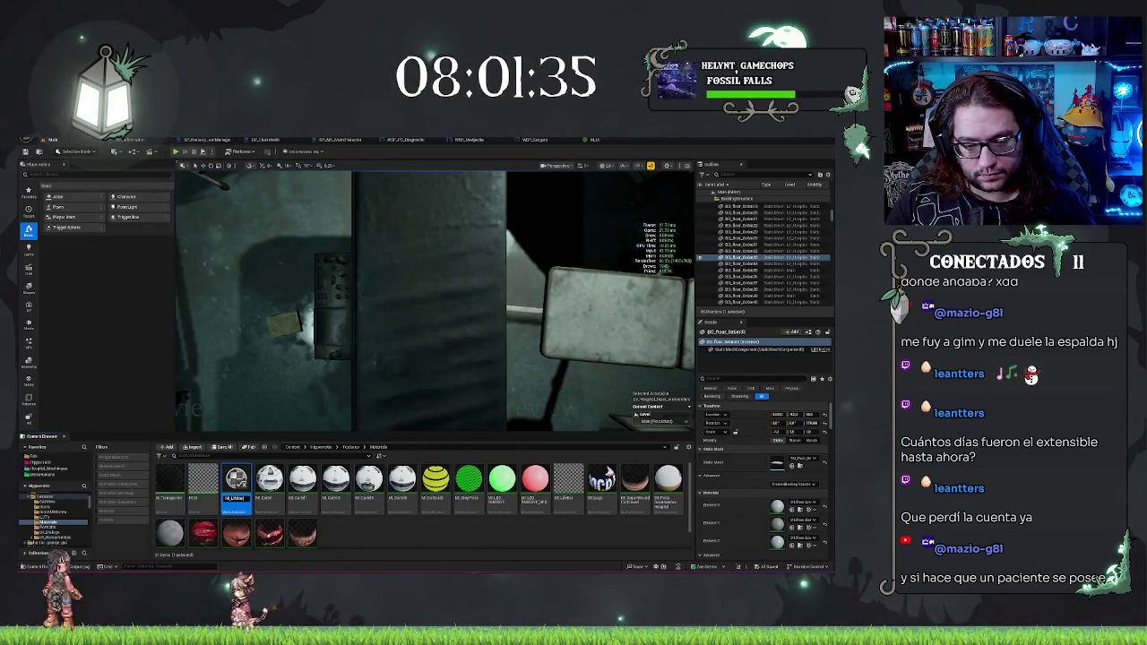
{"action": "key", "text": "Return"}
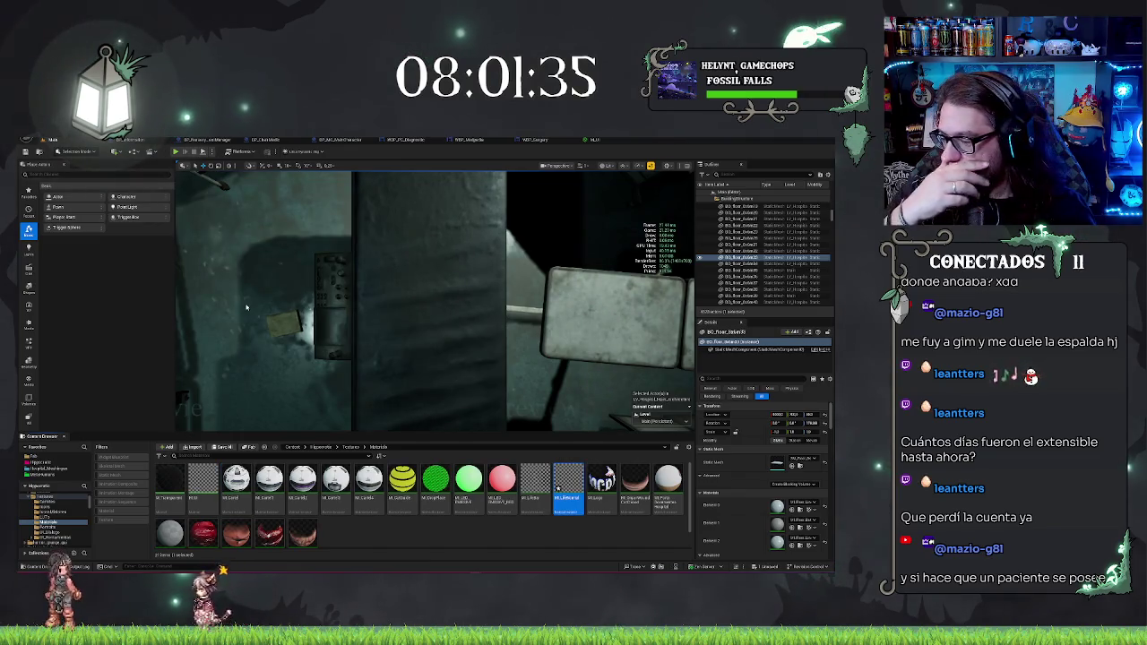
{"action": "key", "text": "Return"}
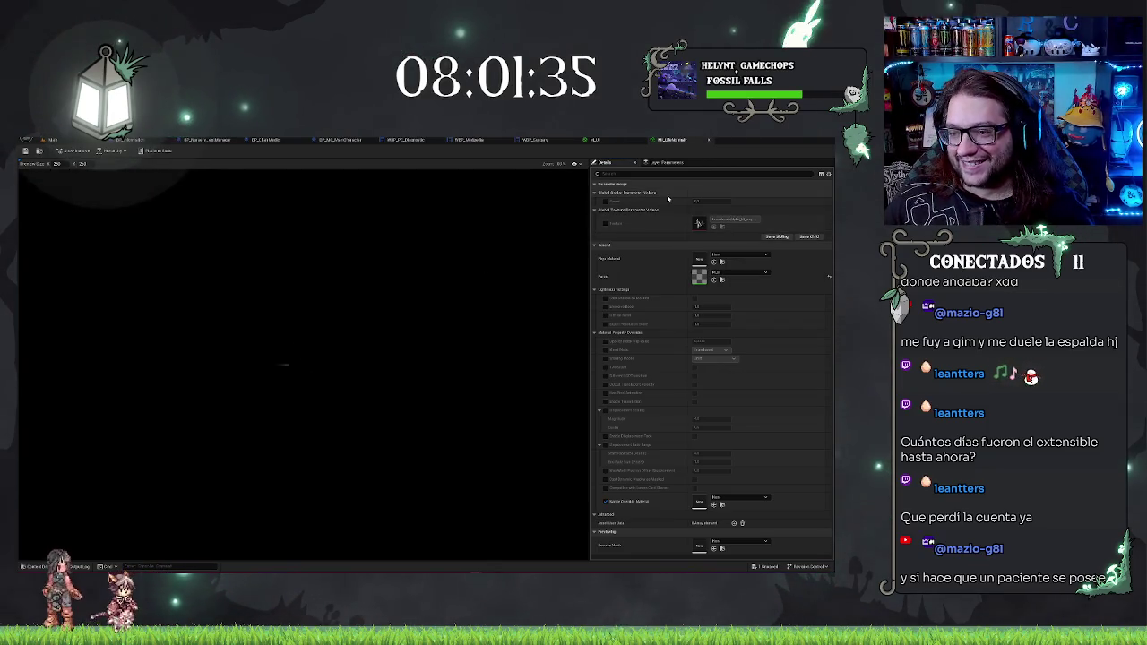
Step: Override the instance's Texture parameter with the texture found by searching 'mal', and save
{"action": "left_click", "coordinate": [607, 226]}
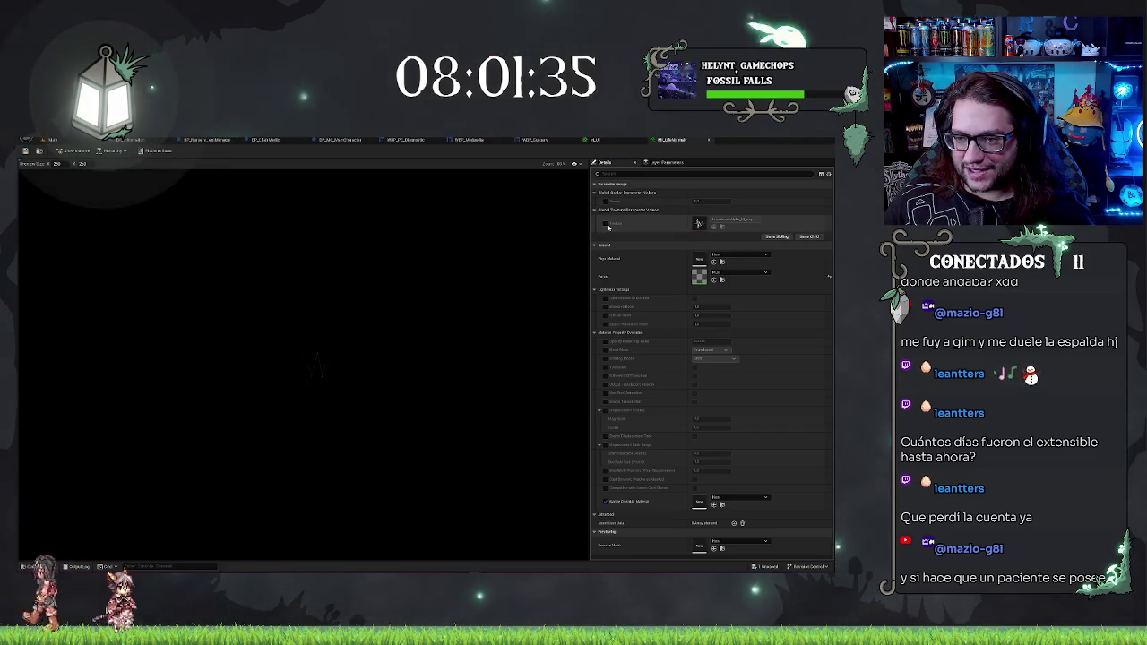
{"action": "left_click", "coordinate": [731, 220]}
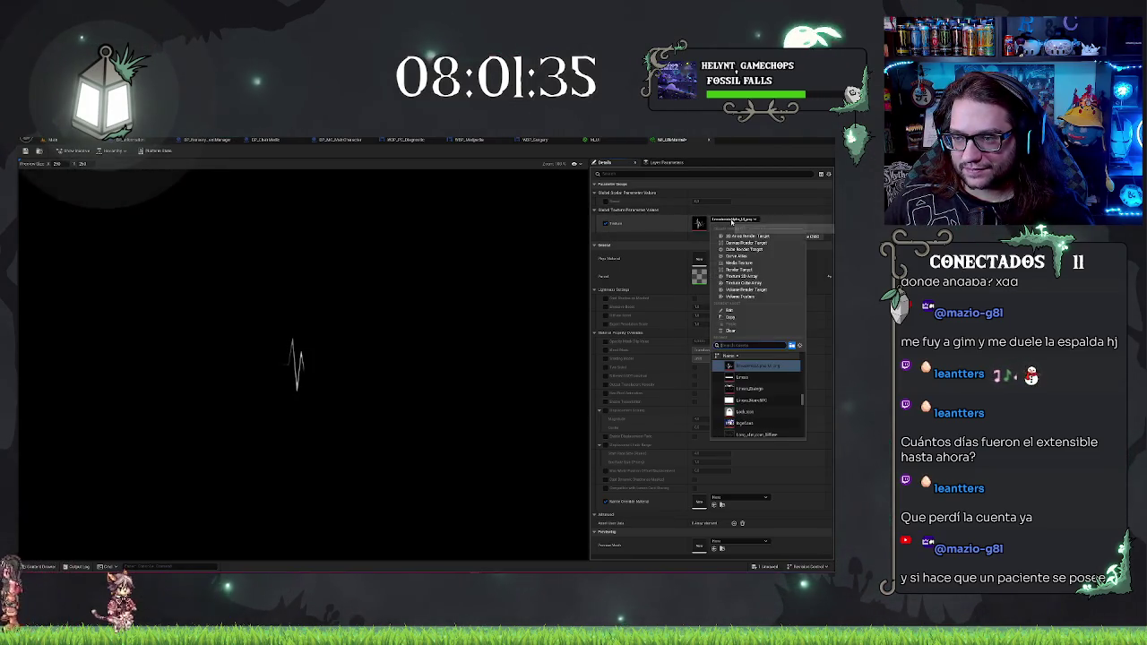
{"action": "type", "text": "normal"}
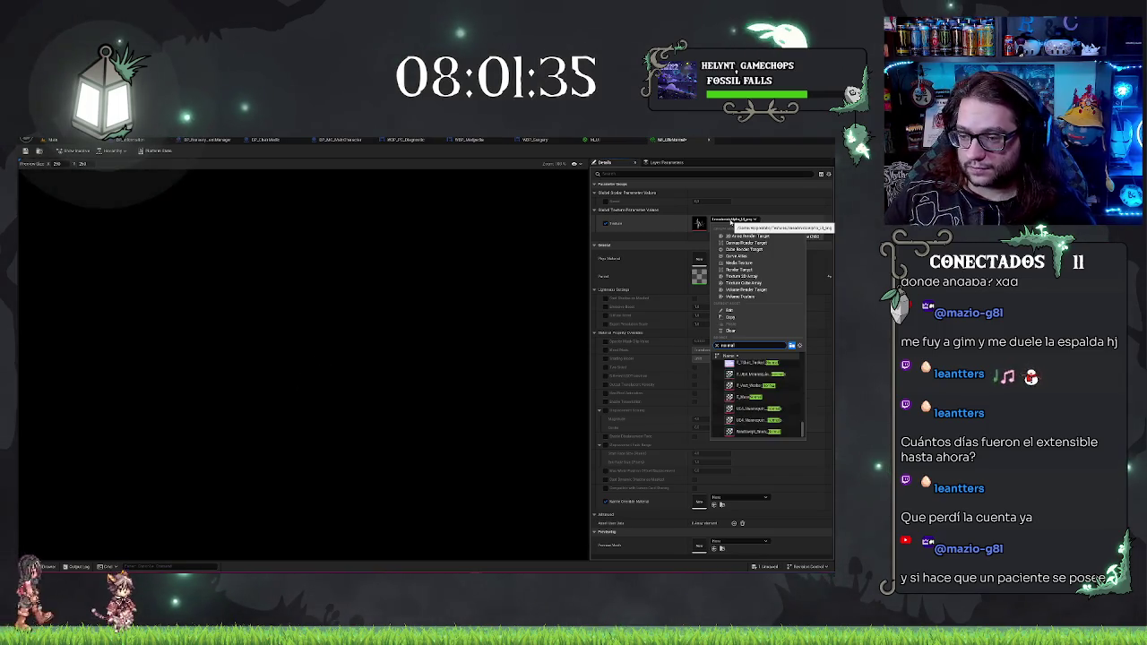
{"action": "key", "text": "Return"}
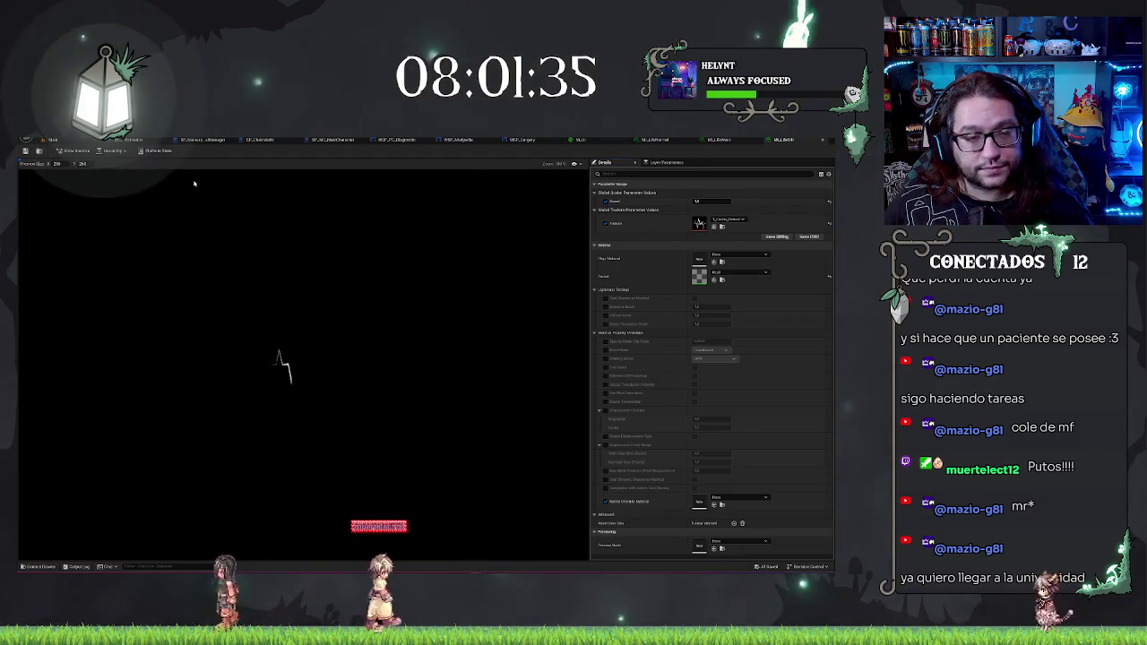
{"action": "left_click", "coordinate": [27, 151]}
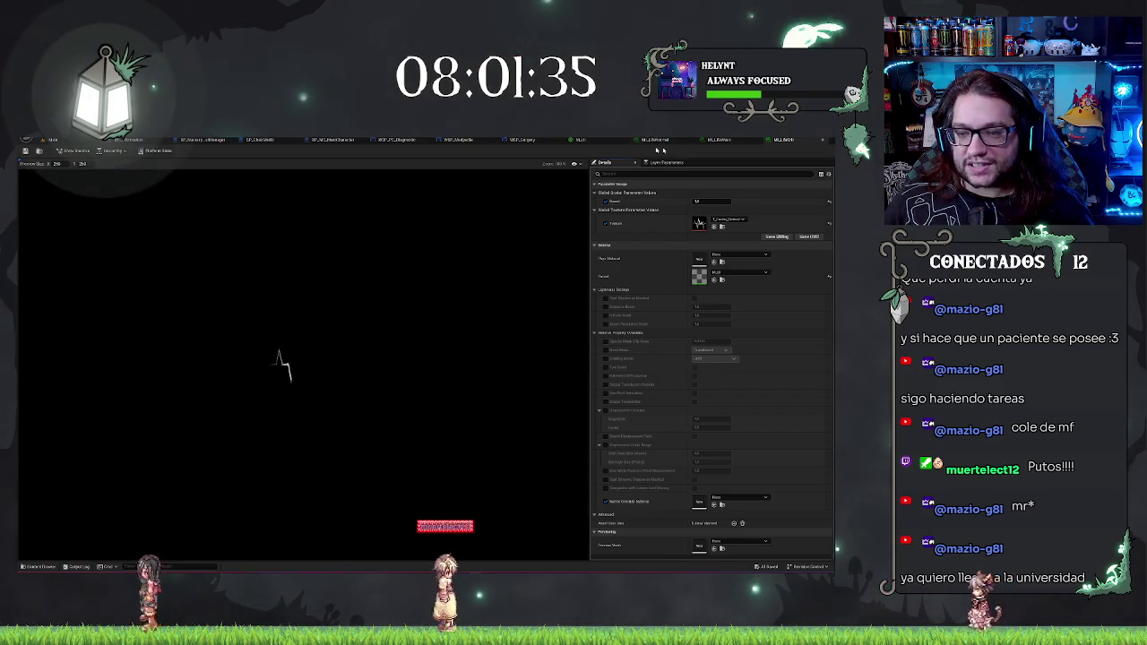
Step: Select the new material instance in the level editor and switch to the WBP_Surgery graph
{"action": "key", "text": "ctrl+Tab"}
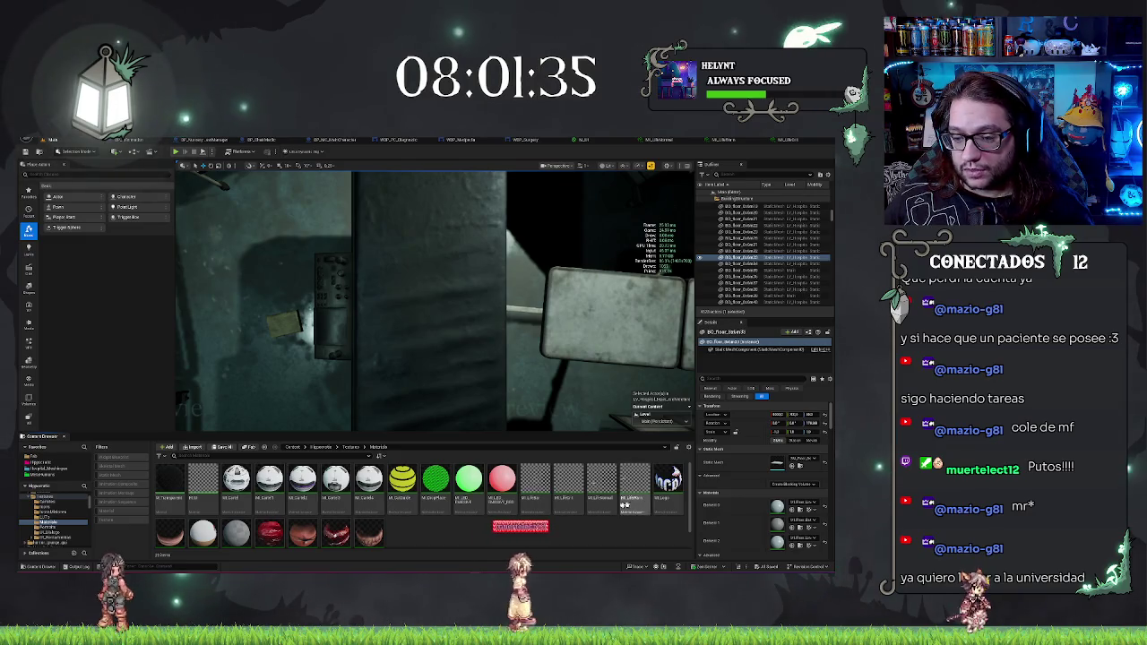
{"action": "left_click", "coordinate": [598, 505]}
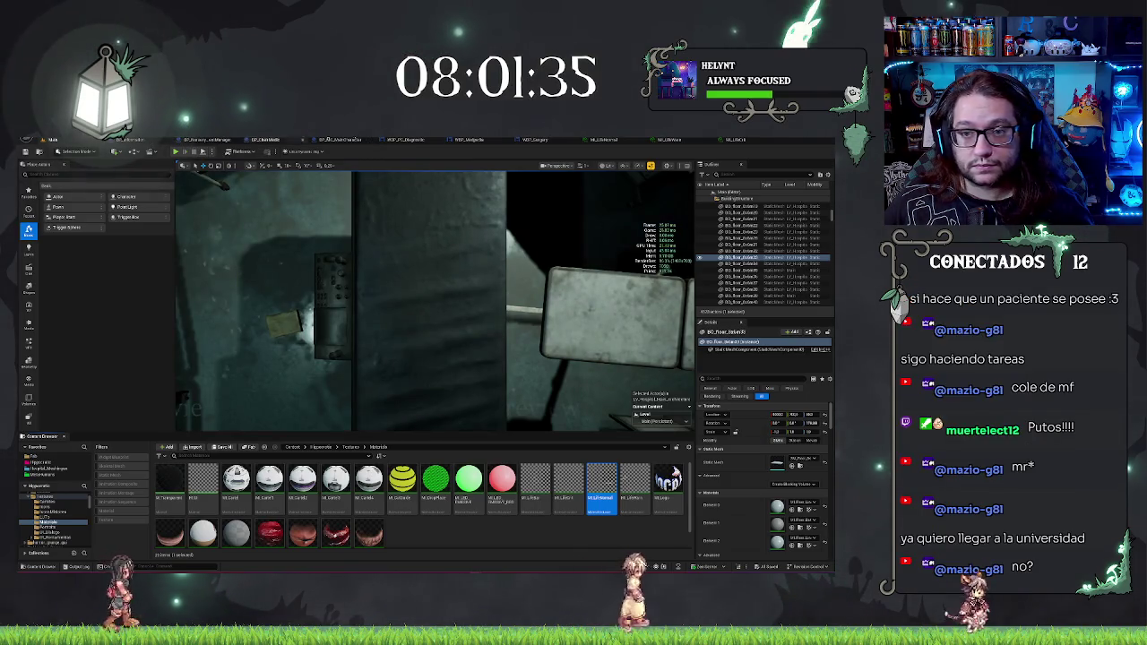
{"action": "left_click", "coordinate": [546, 141]}
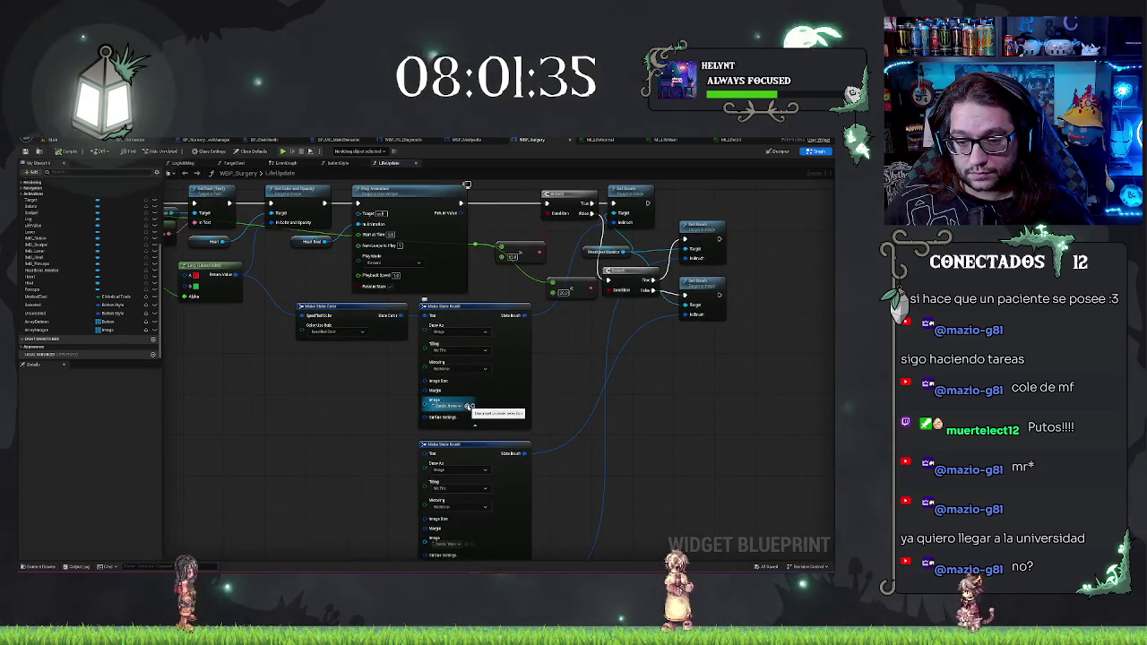
Step: Assign textures to the first and second Make Slate Brush image pins, then save the widget blueprint
{"action": "left_click", "coordinate": [468, 406]}
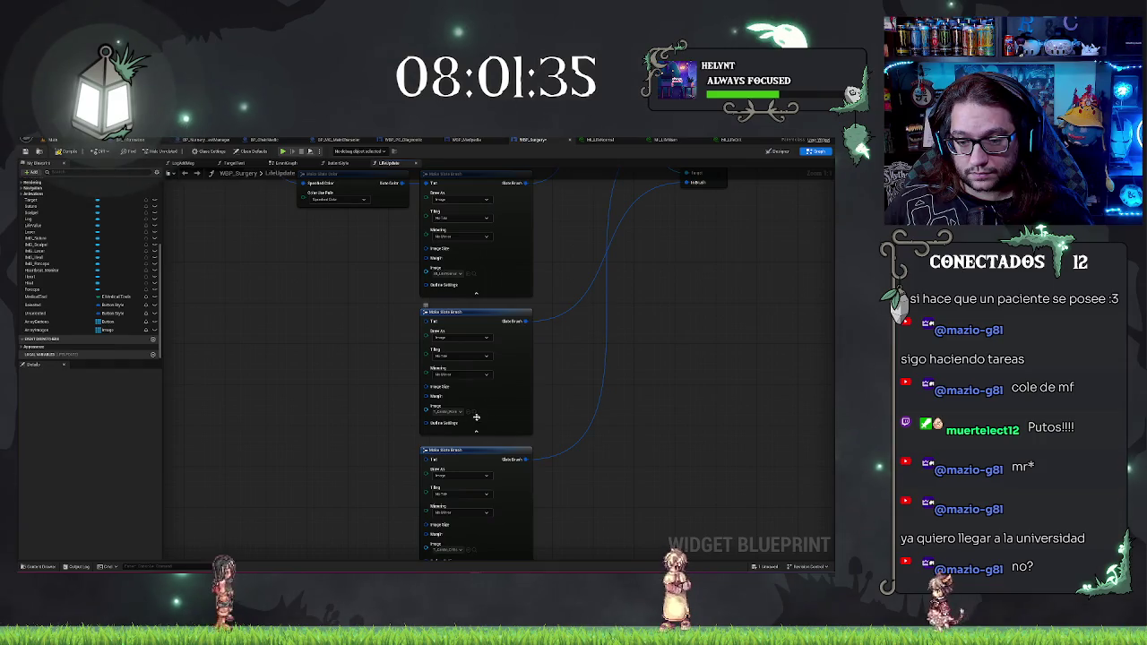
{"action": "left_click", "coordinate": [448, 412]}
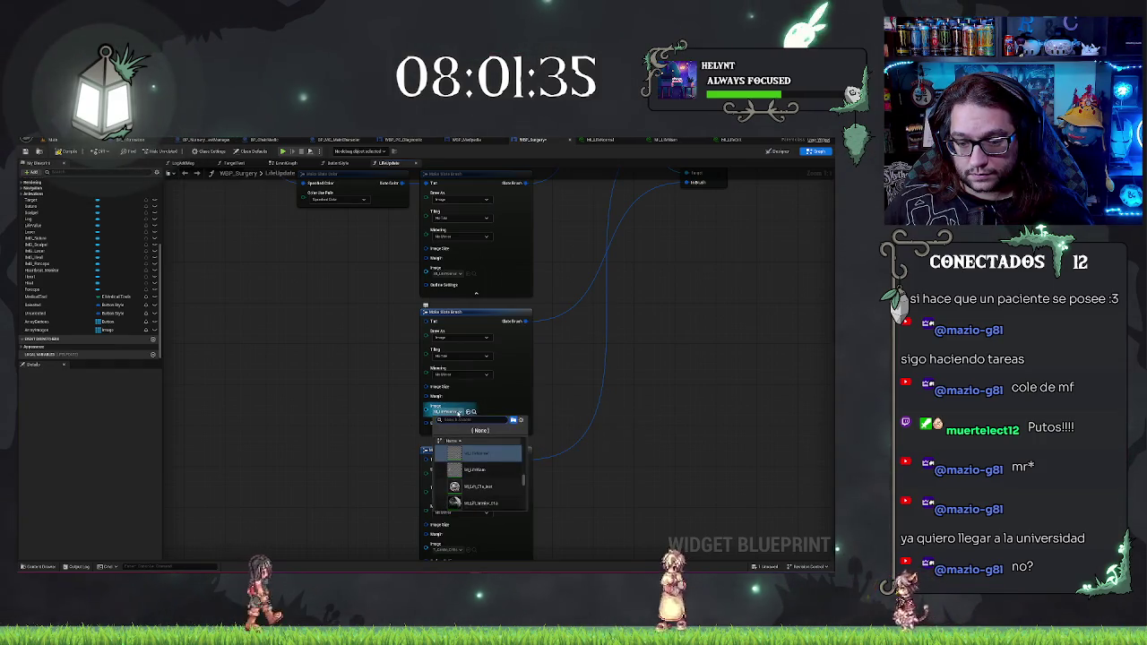
{"action": "left_click", "coordinate": [475, 486]}
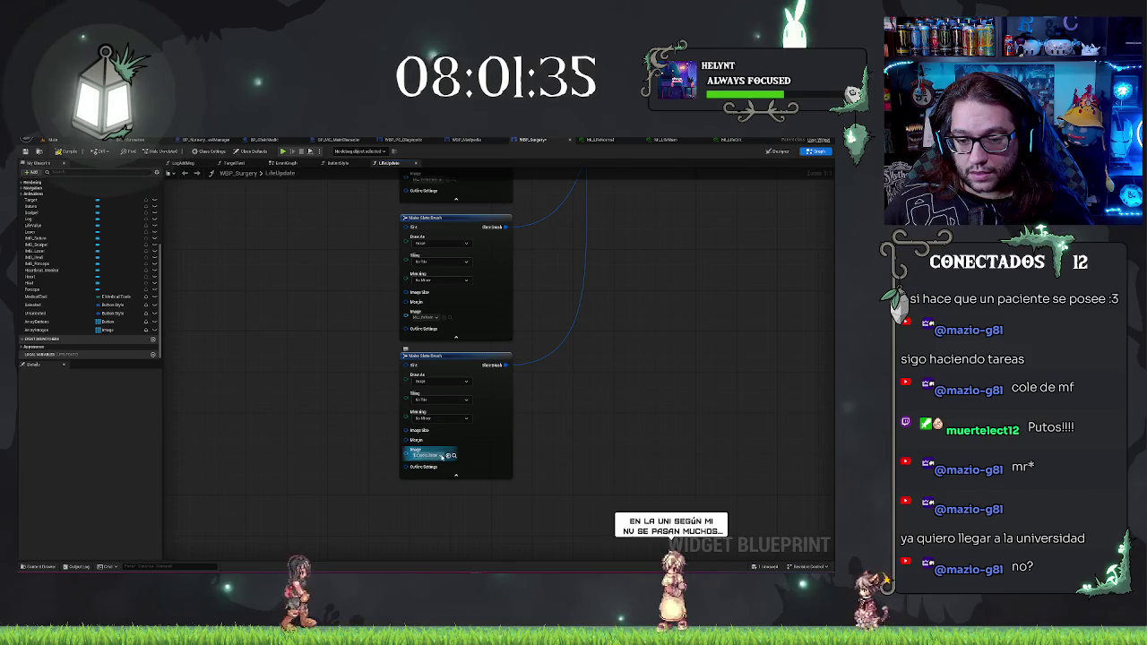
{"action": "left_click", "coordinate": [442, 456]}
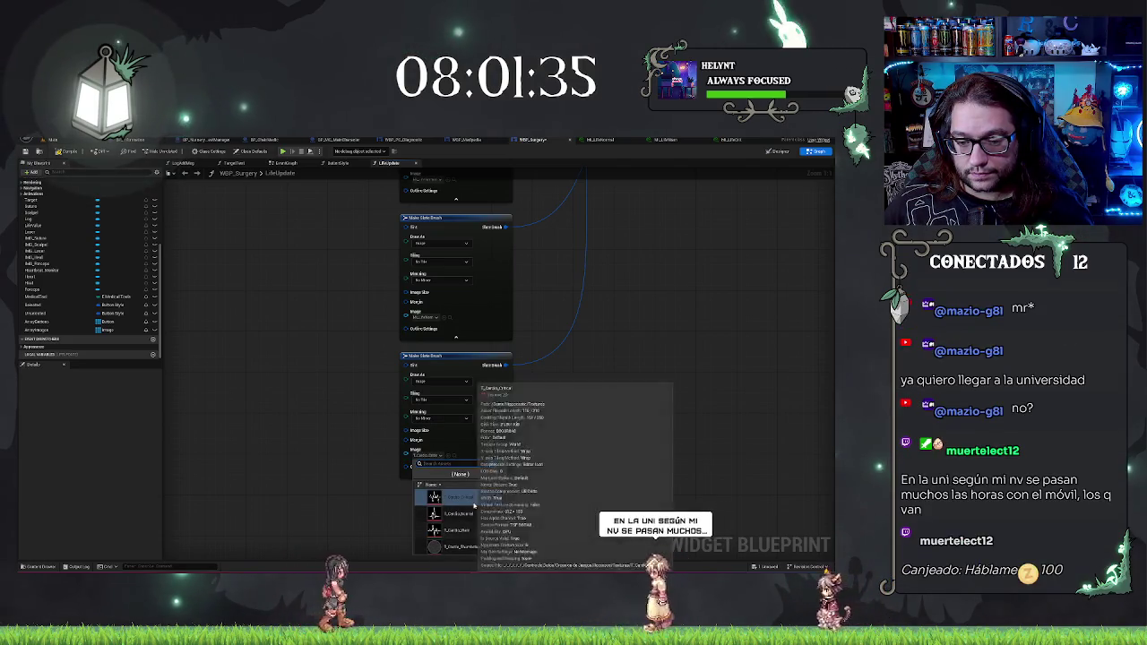
{"action": "left_click", "coordinate": [439, 457]}
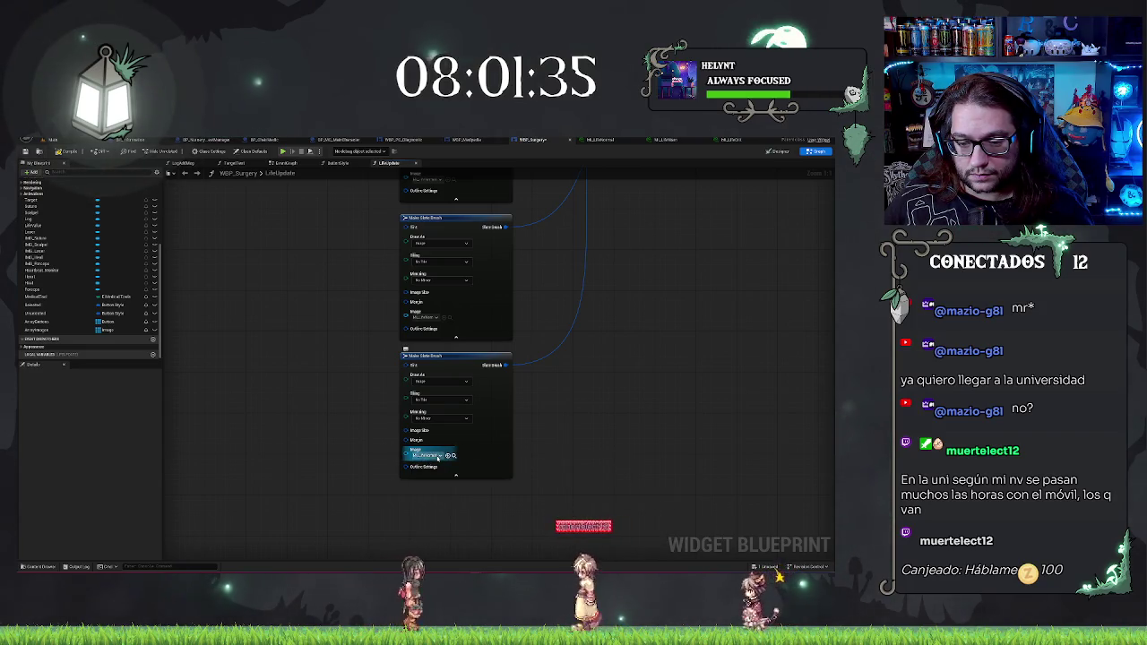
{"action": "left_click", "coordinate": [440, 457]}
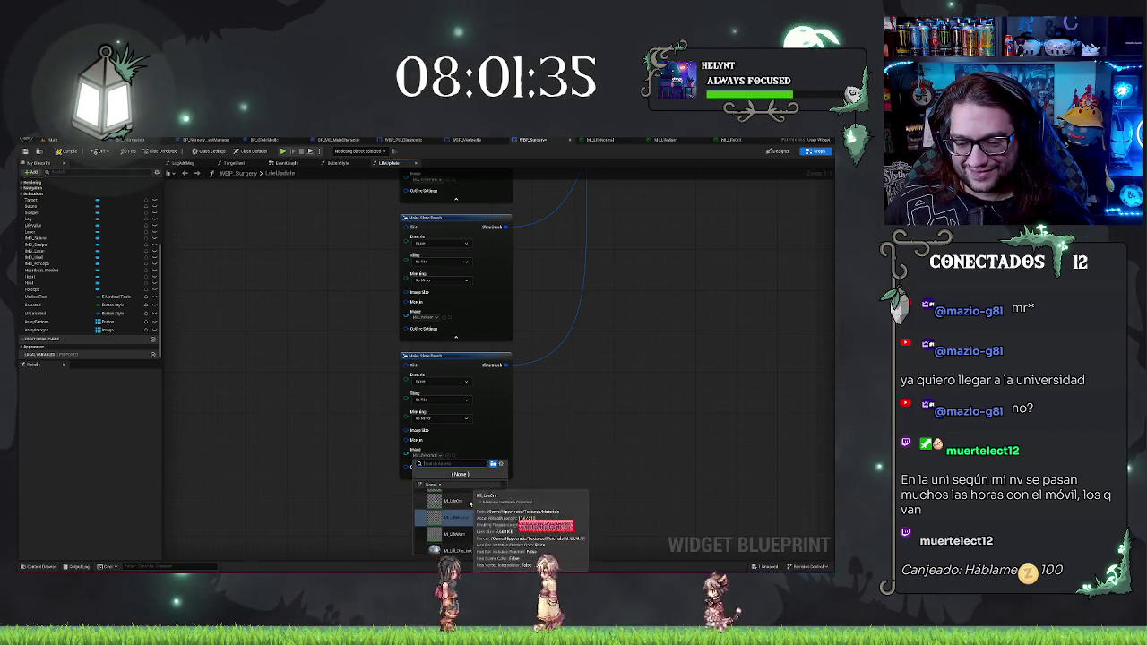
{"action": "left_click", "coordinate": [469, 503]}
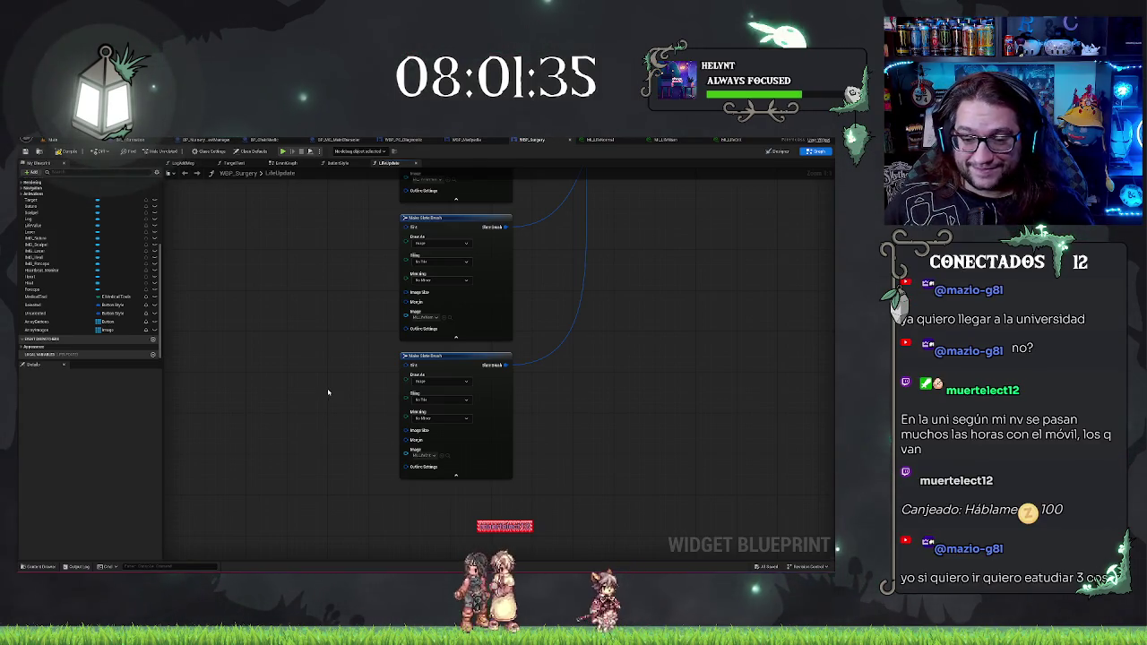
{"action": "left_click_drag", "start_coordinate": [325, 364], "coordinate": [357, 428]}
{"action": "left_click", "coordinate": [32, 153]}
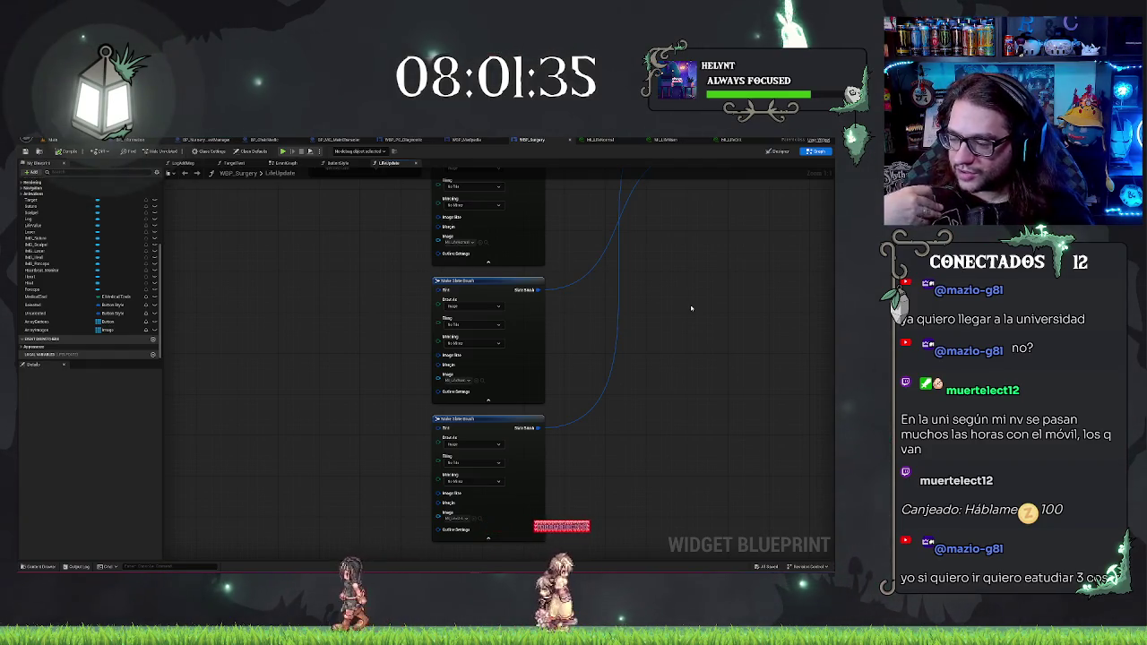
Step: Wire the Make Slate Color output into the second and third brushes' Tint pins
{"action": "left_click_drag", "start_coordinate": [391, 270], "coordinate": [371, 388]}
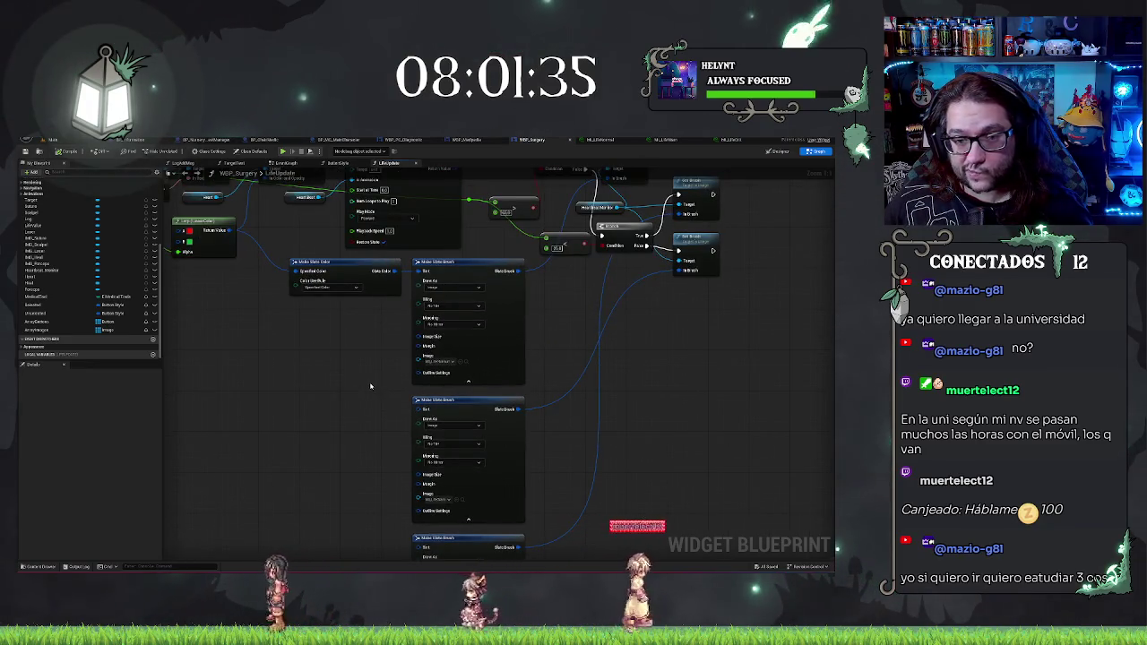
{"action": "left_click_drag", "start_coordinate": [398, 271], "coordinate": [417, 397]}
{"action": "left_click_drag", "start_coordinate": [398, 271], "coordinate": [418, 547]}
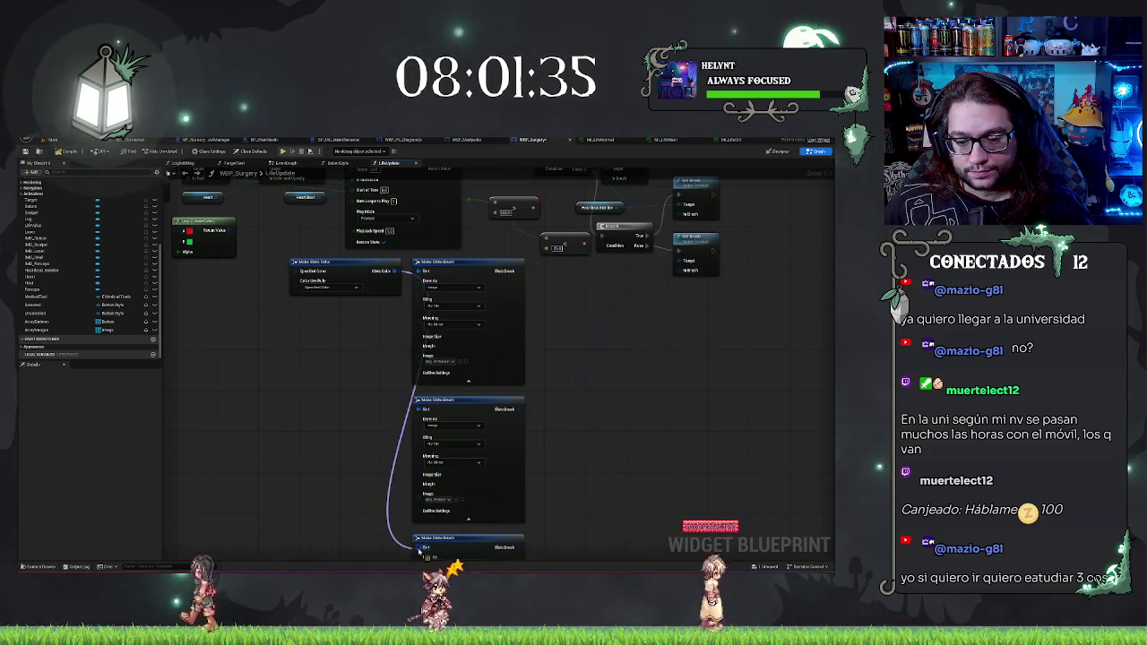
{"action": "mouse_move", "coordinate": [363, 444]}
{"action": "left_mouse_down"}
{"action": "mouse_move", "coordinate": [384, 366]}
{"action": "mouse_move", "coordinate": [436, 320]}
{"action": "mouse_move", "coordinate": [384, 376]}
{"action": "left_mouse_up"}
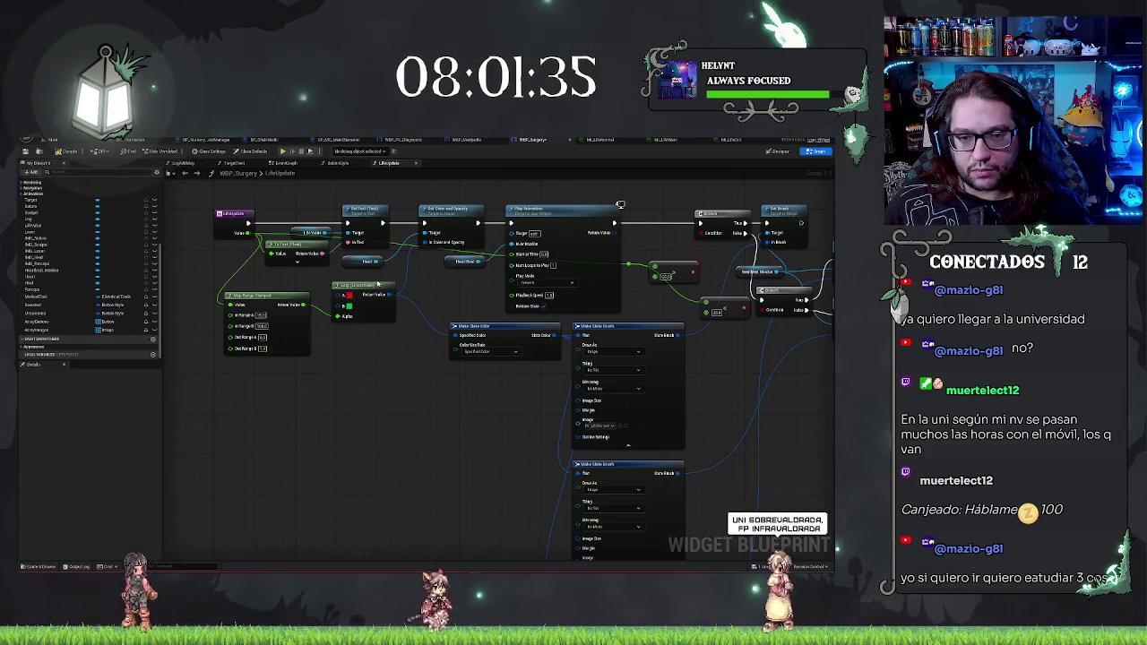
Step: Copy the HeartbeatMonitor image getter and paste a second copy into the LifeUpdate graph
{"action": "left_click_drag", "start_coordinate": [655, 220], "coordinate": [516, 212]}
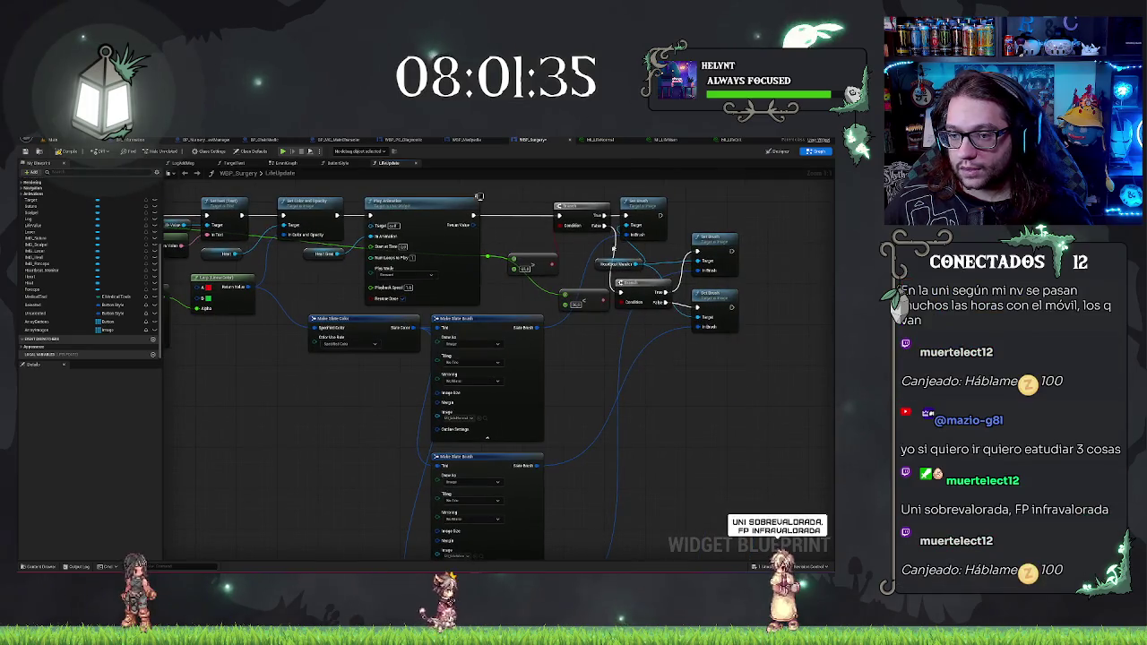
{"action": "left_click", "coordinate": [618, 265]}
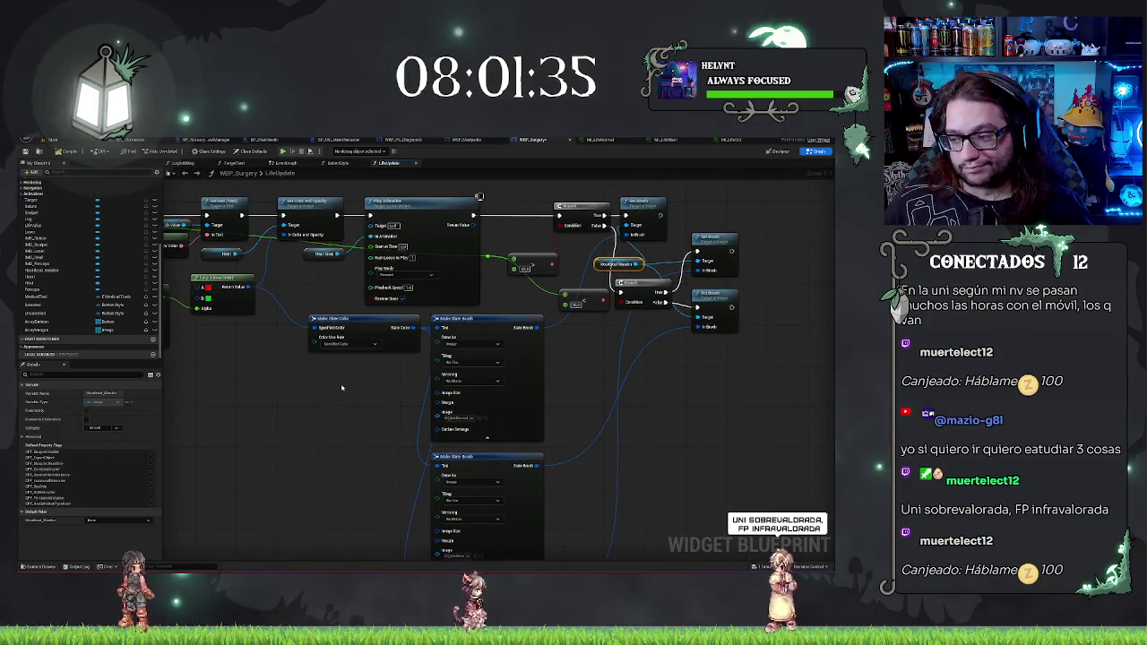
{"action": "left_click_drag", "start_coordinate": [331, 408], "coordinate": [435, 380]}
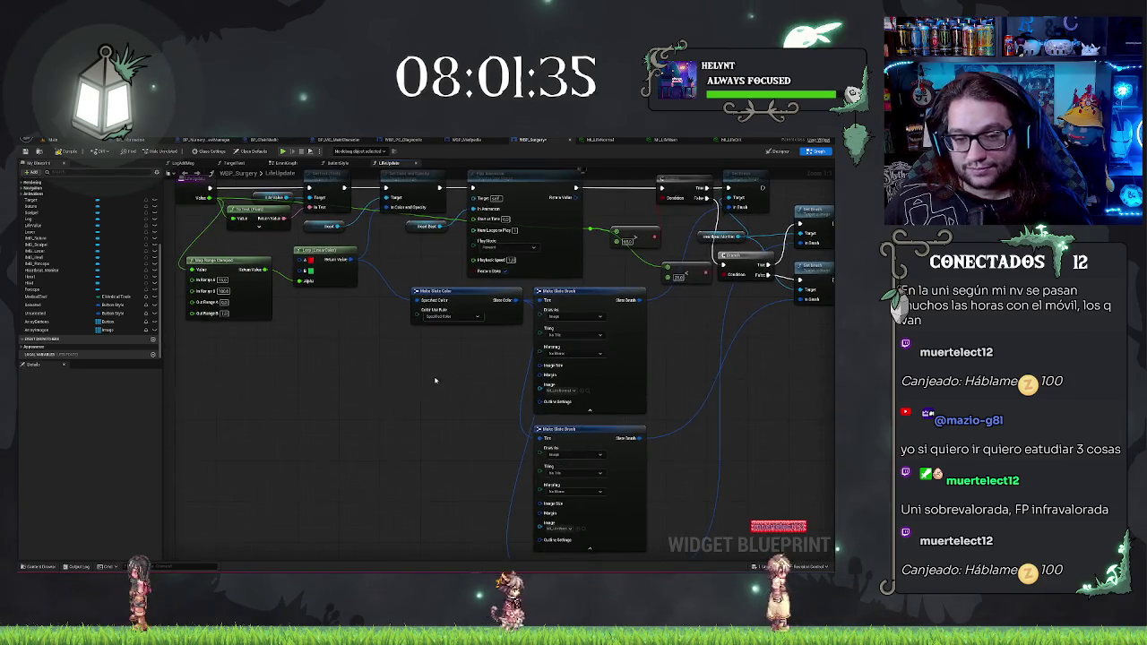
{"action": "key", "text": "ctrl+v"}
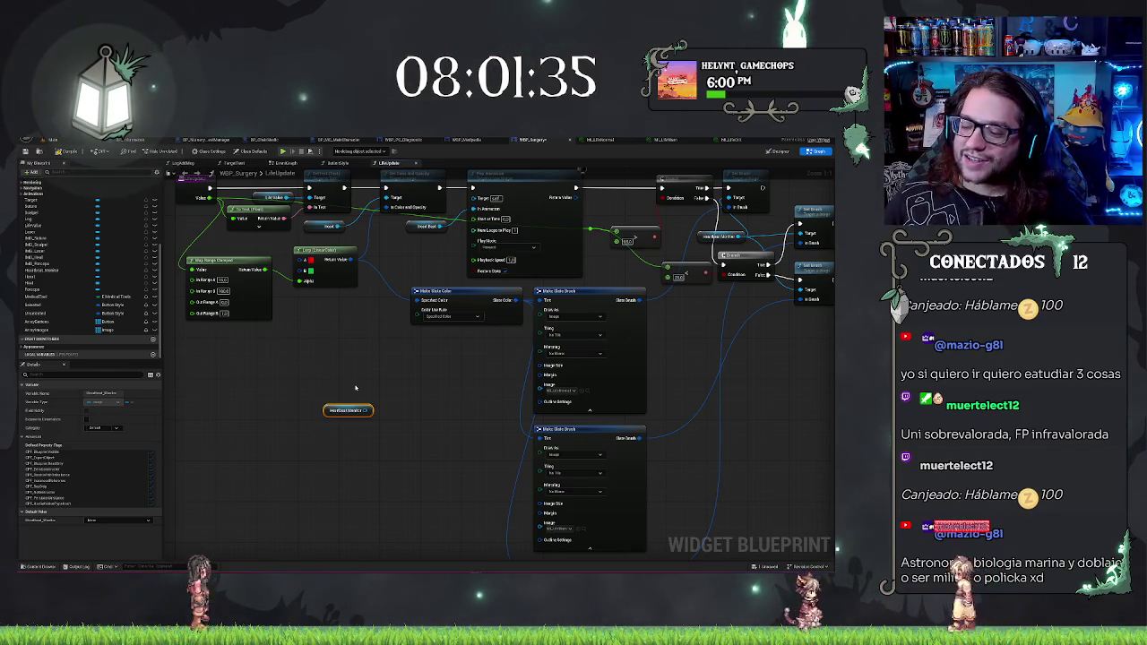
Step: Add a Get Brush node from the HeartbeatMonitor getter and break its Brush with Break Slate Brush
{"action": "left_click", "coordinate": [266, 373]}
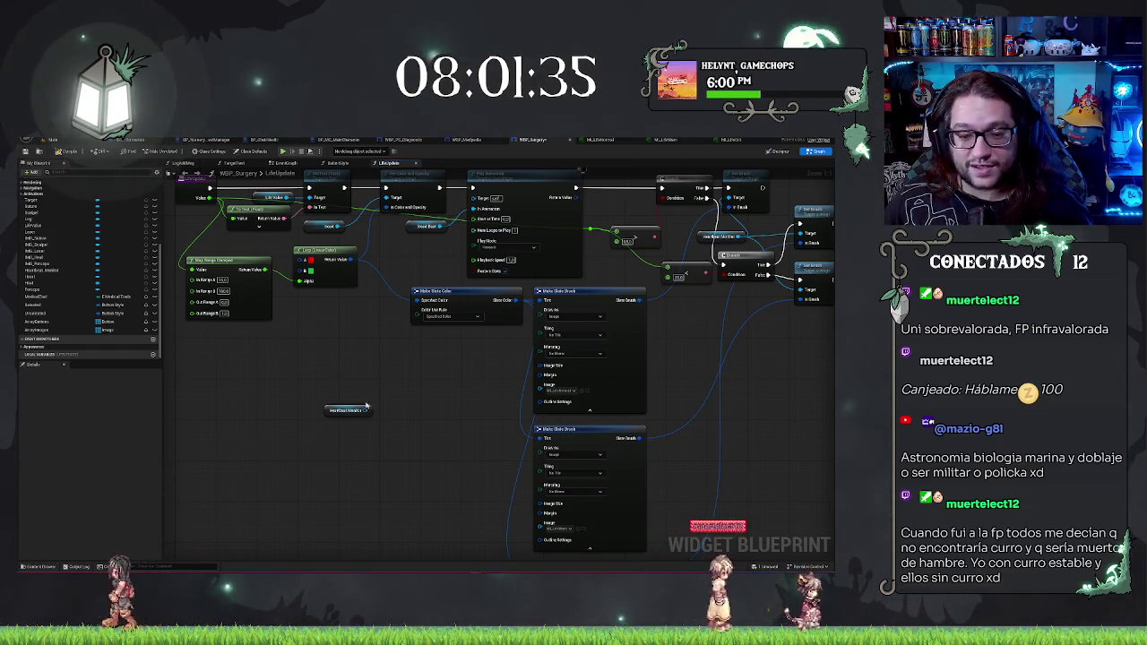
{"action": "left_click_drag", "start_coordinate": [367, 410], "coordinate": [380, 384]}
{"action": "type", "text": "get"}
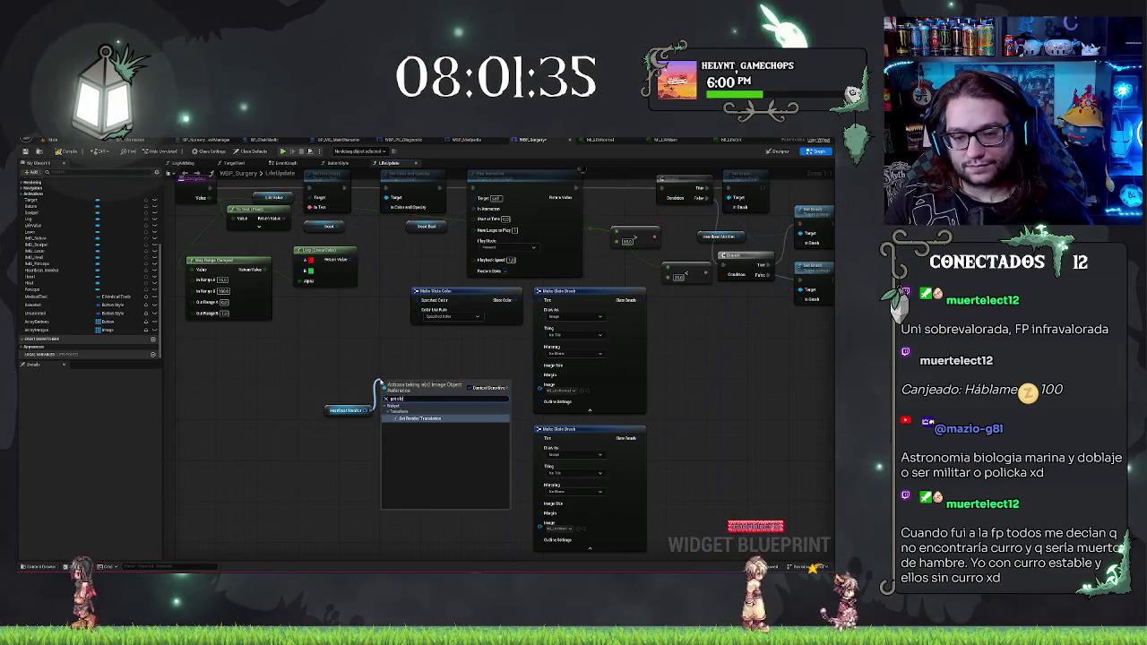
{"action": "type", "text": "br"}
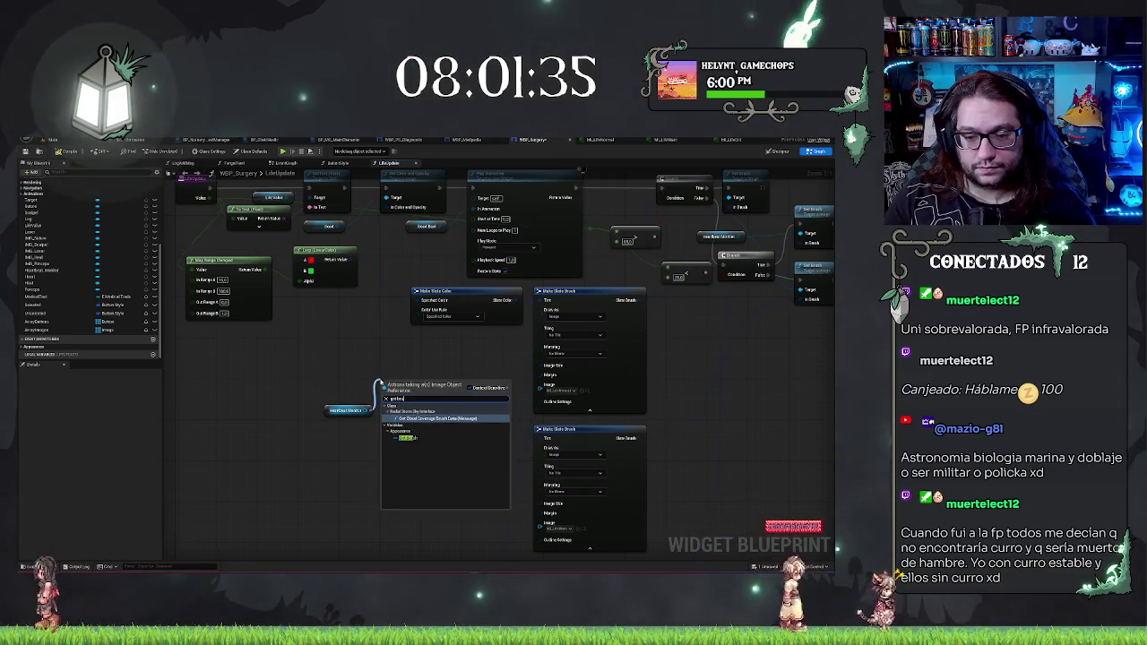
{"action": "left_click", "coordinate": [431, 440]}
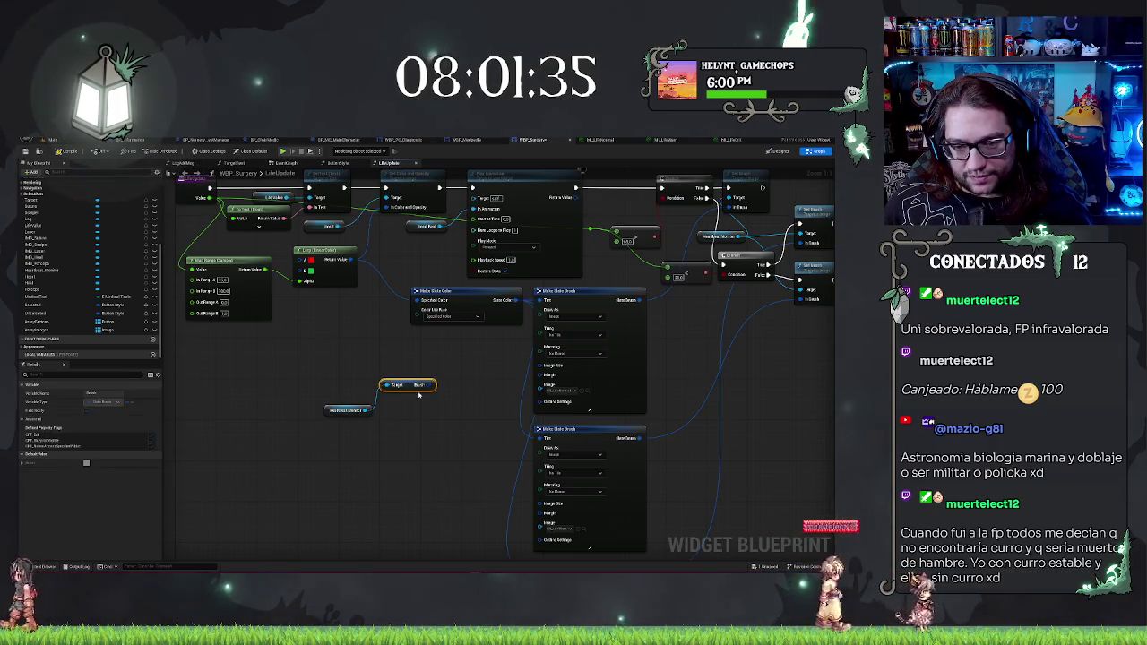
{"action": "right_click", "coordinate": [432, 387]}
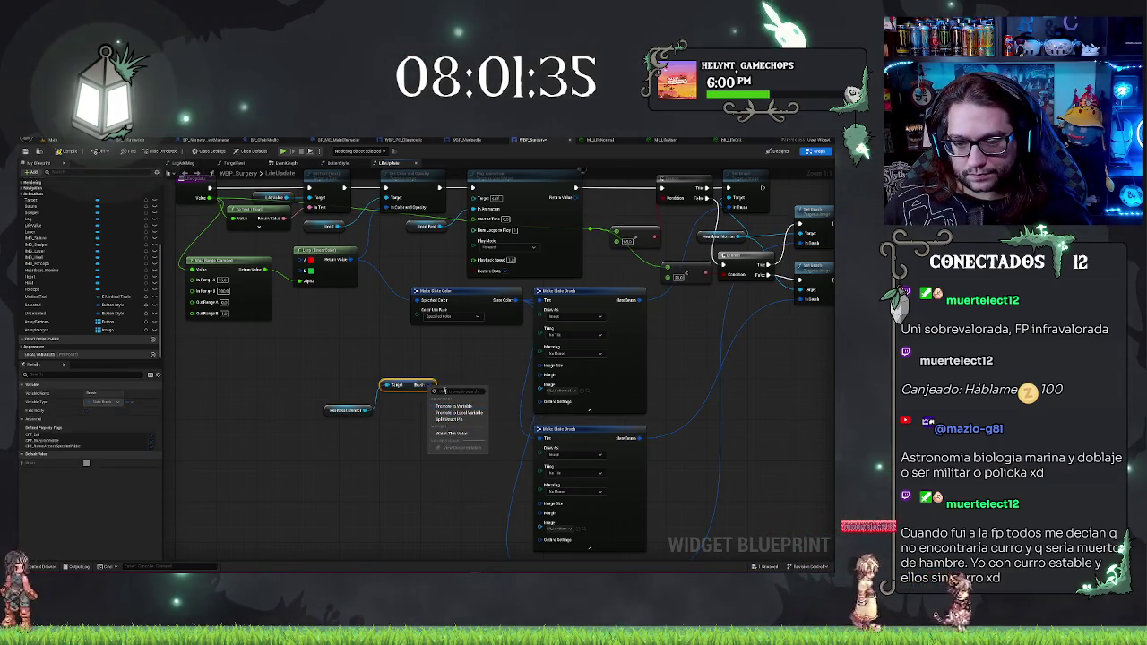
{"action": "key", "text": "Escape"}
{"action": "left_click_drag", "start_coordinate": [432, 385], "coordinate": [461, 387]}
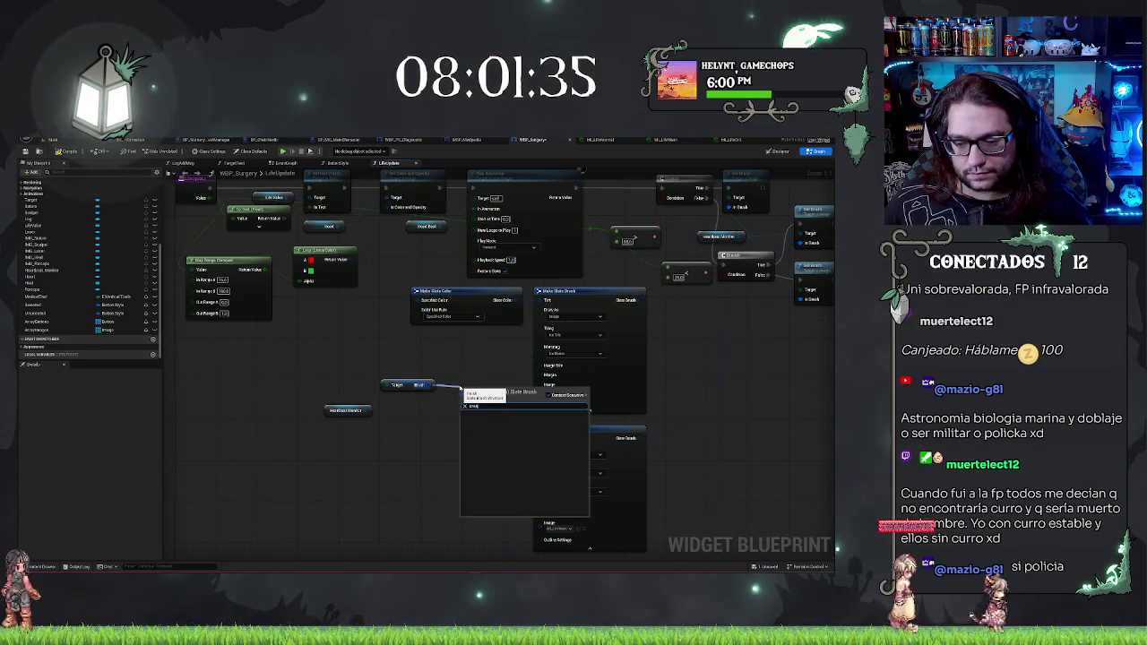
{"action": "key", "text": "Return"}
Step: Straighten the getter, Get Brush and Break Slate Brush nodes into one row, shifted left
{"action": "mouse_move", "coordinate": [423, 364]}
{"action": "left_mouse_down"}
{"action": "mouse_move", "coordinate": [340, 414]}
{"action": "mouse_move", "coordinate": [344, 376]}
{"action": "left_mouse_up"}
{"action": "key", "text": "q"}
{"action": "left_click_drag", "start_coordinate": [484, 395], "coordinate": [417, 394]}
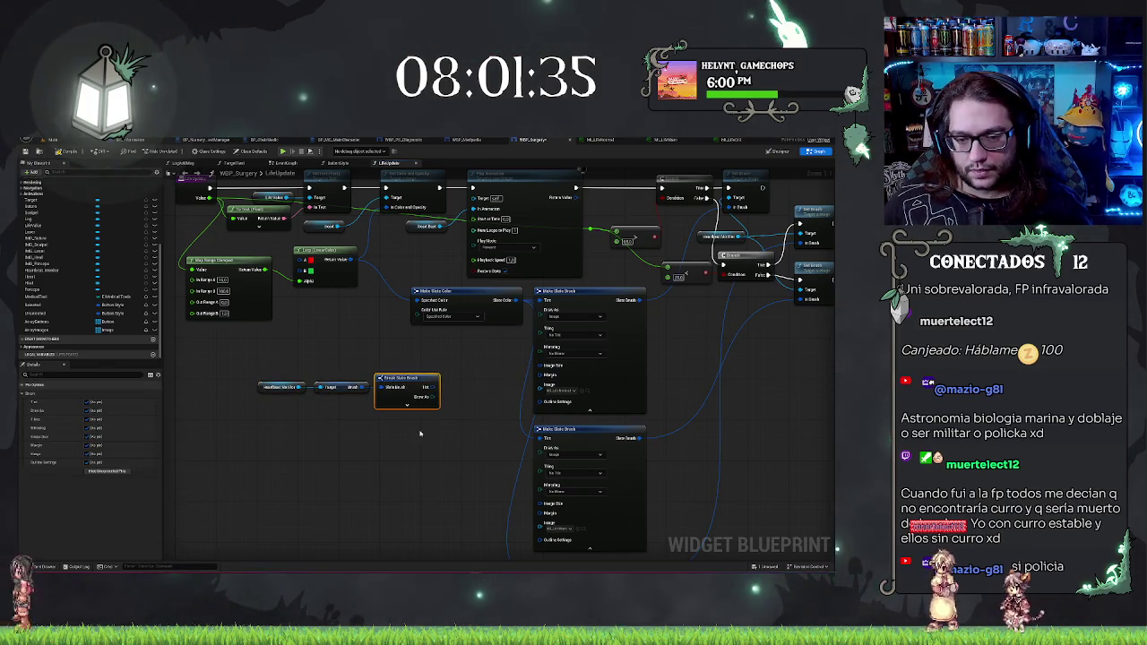
{"action": "left_click", "coordinate": [420, 431]}
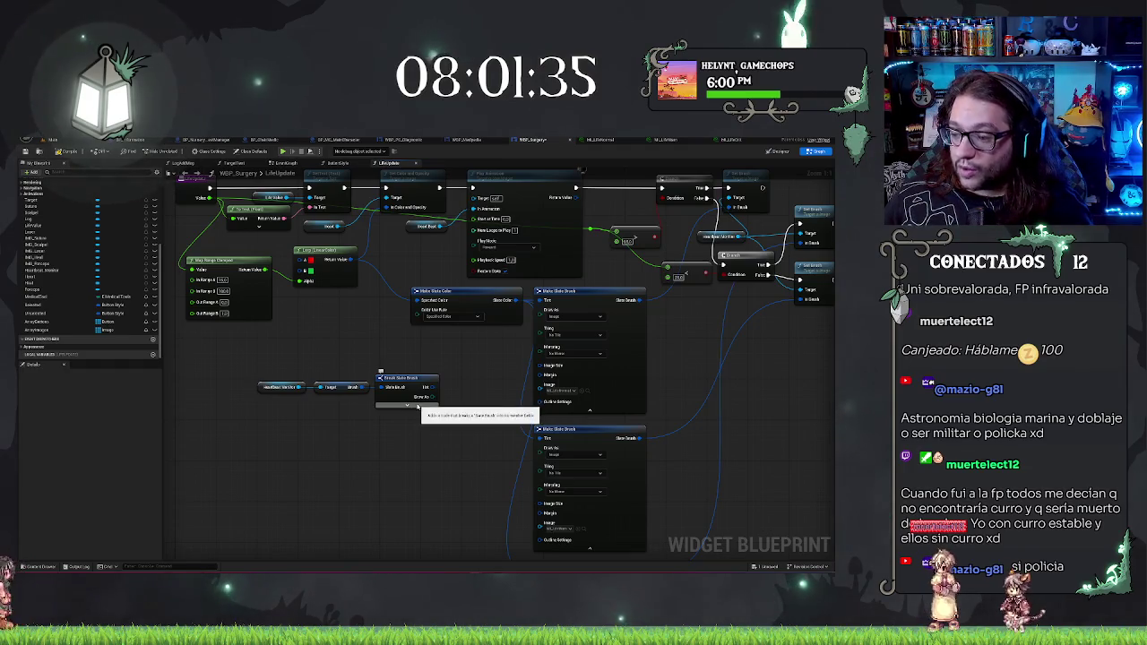
Step: Expand Break Slate Brush and wire its Image Size and Margin into each Make Slate Brush node
{"action": "left_click", "coordinate": [418, 406]}
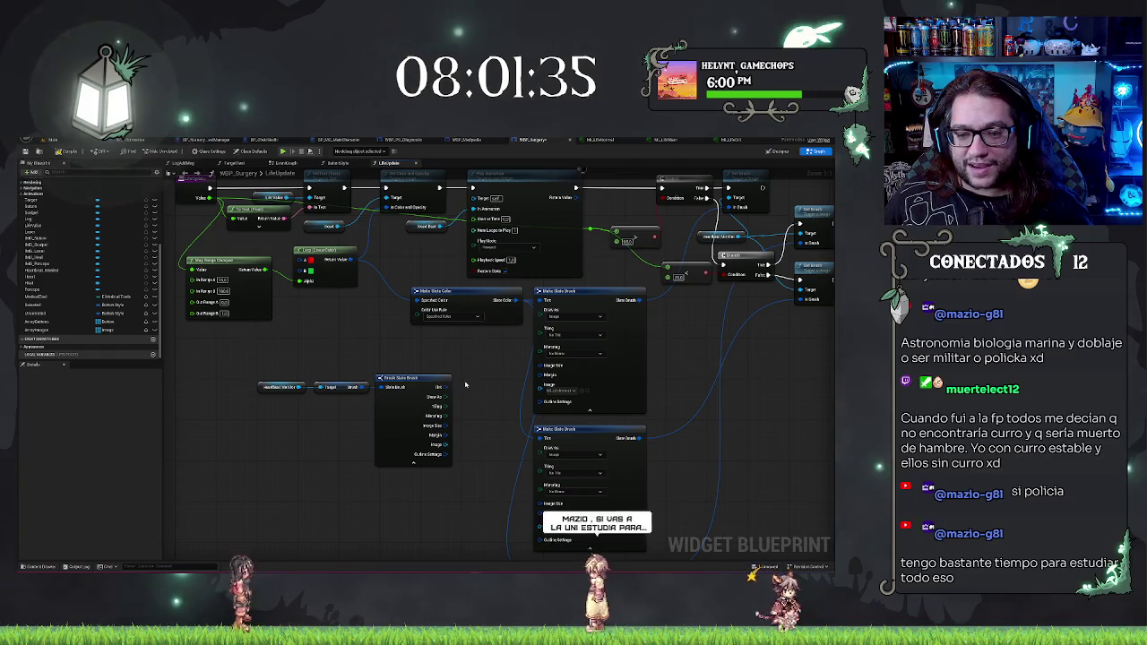
{"action": "left_click", "coordinate": [410, 387]}
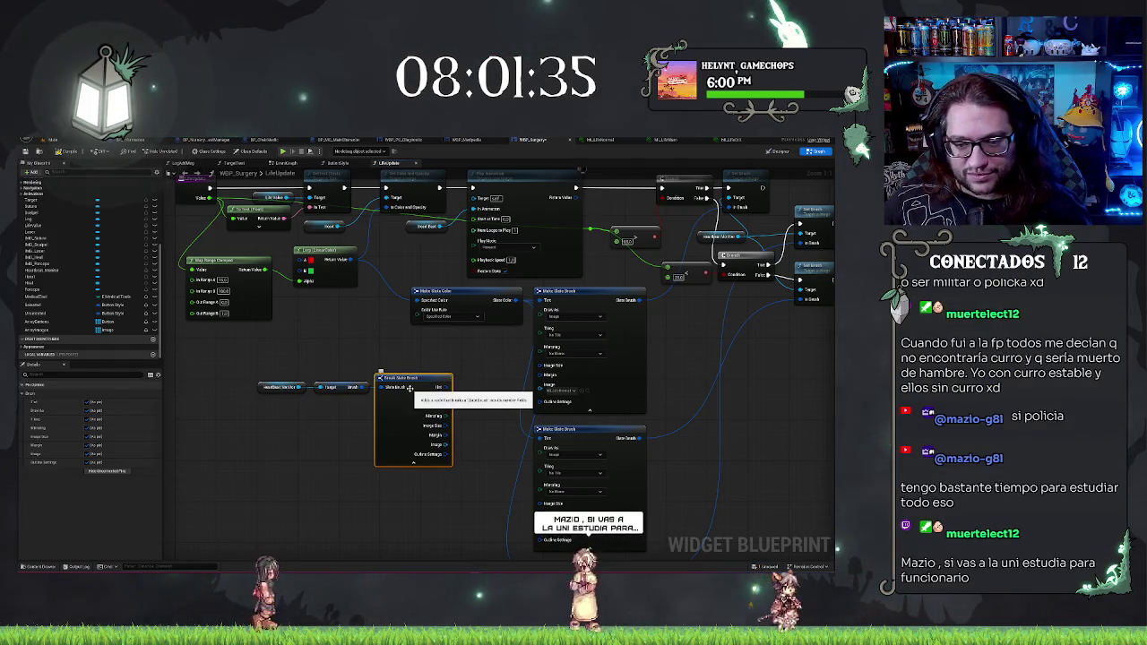
{"action": "left_click", "coordinate": [381, 354]}
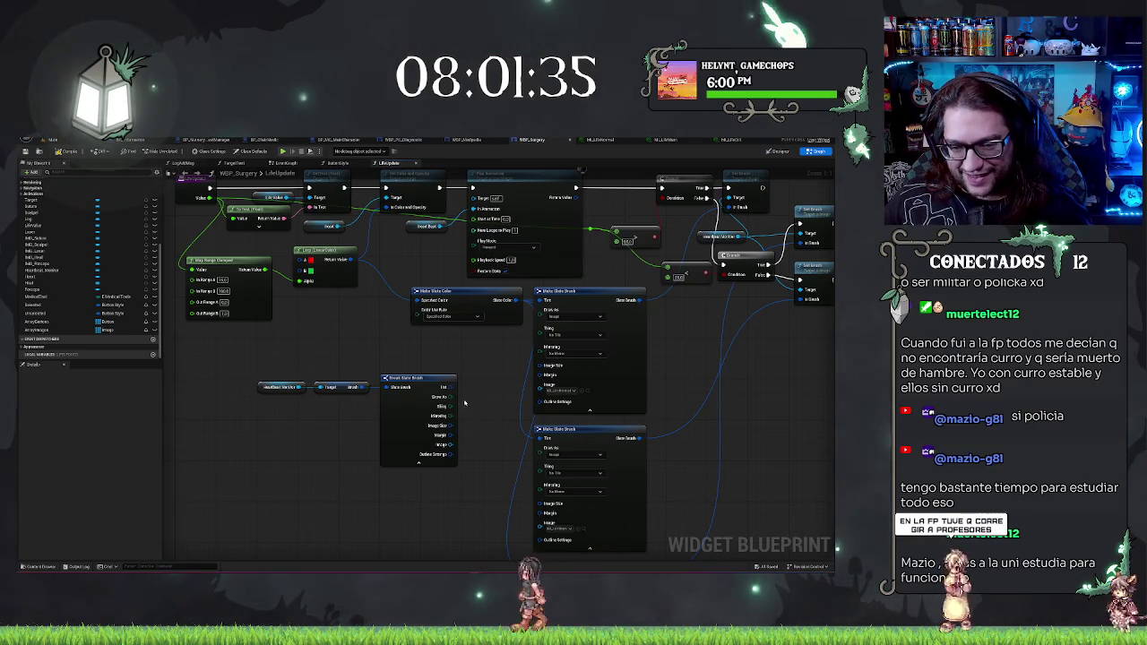
{"action": "mouse_move", "coordinate": [453, 428]}
{"action": "left_mouse_down"}
{"action": "mouse_move", "coordinate": [548, 358]}
{"action": "mouse_move", "coordinate": [542, 367]}
{"action": "left_mouse_up"}
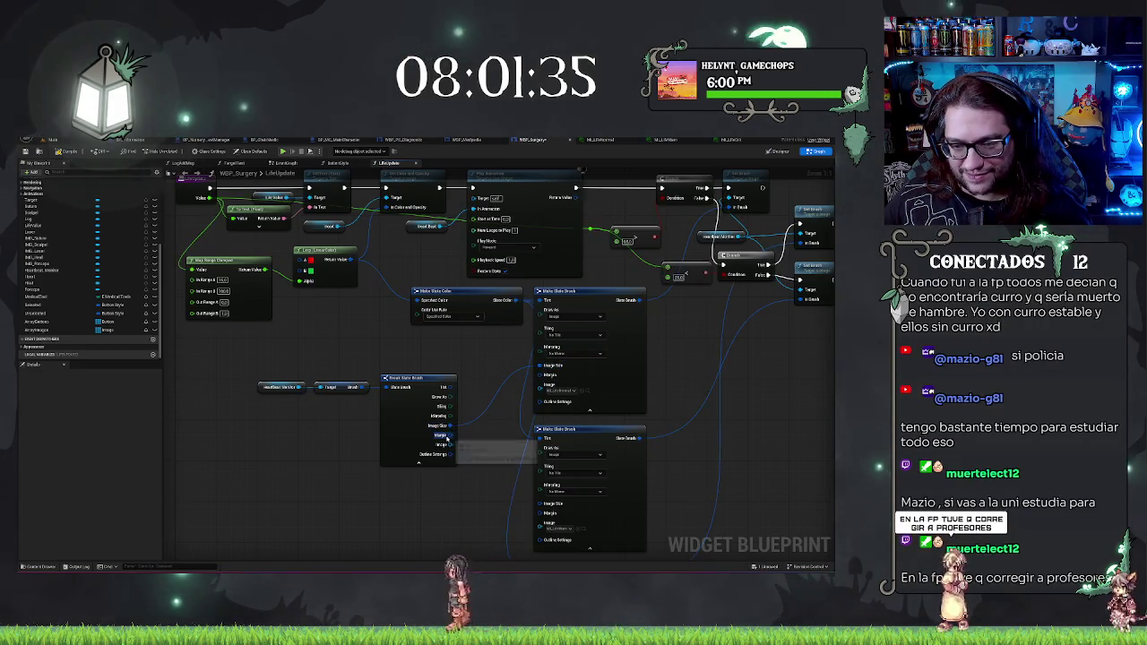
{"action": "mouse_move", "coordinate": [475, 457]}
{"action": "left_mouse_down"}
{"action": "mouse_move", "coordinate": [480, 405]}
{"action": "mouse_move", "coordinate": [544, 458]}
{"action": "left_mouse_up"}
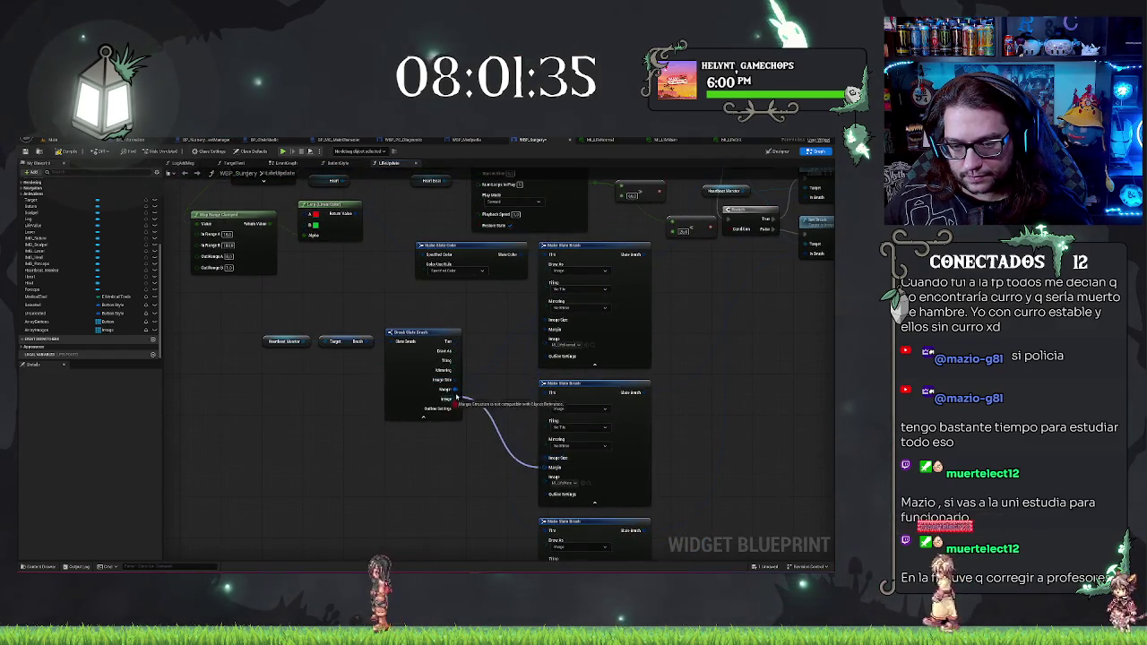
{"action": "left_click_drag", "start_coordinate": [455, 391], "coordinate": [455, 390]}
{"action": "left_click_drag", "start_coordinate": [475, 457], "coordinate": [471, 412]}
{"action": "mouse_move", "coordinate": [449, 326]}
{"action": "left_mouse_down"}
{"action": "mouse_move", "coordinate": [535, 484]}
{"action": "mouse_move", "coordinate": [543, 523]}
{"action": "left_mouse_up"}
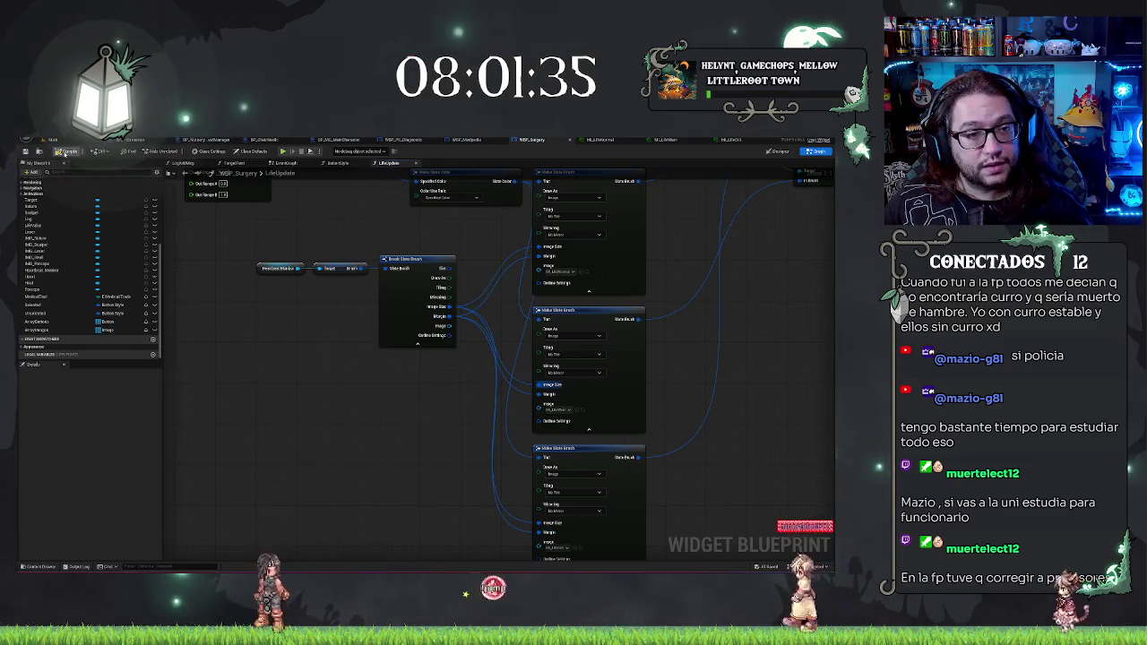
{"action": "left_click", "coordinate": [52, 140]}
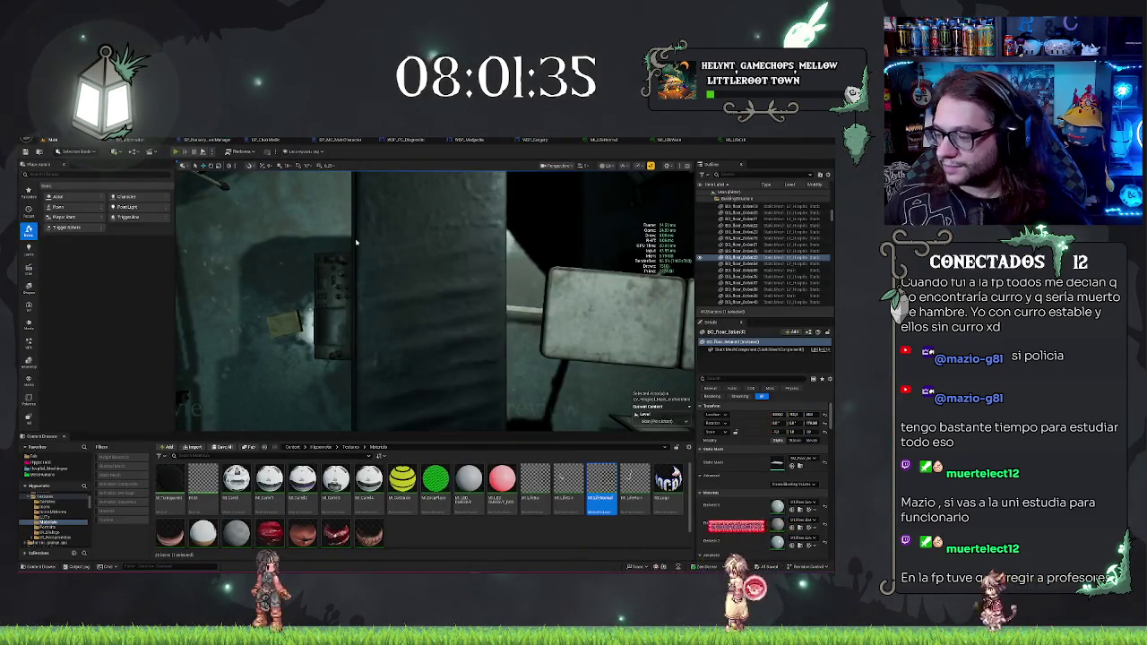
Step: Start a play test and walk through the graffiti hallway to the windowed office corridor
{"action": "key", "text": "alt+p"}
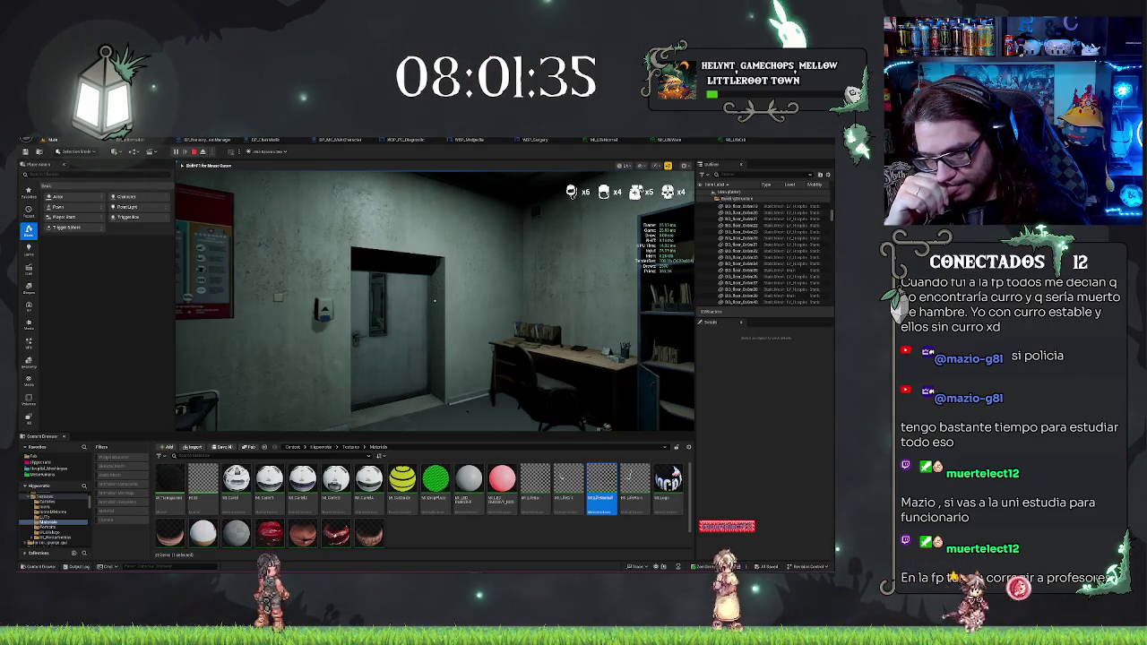
{"action": "key", "text": "w"}
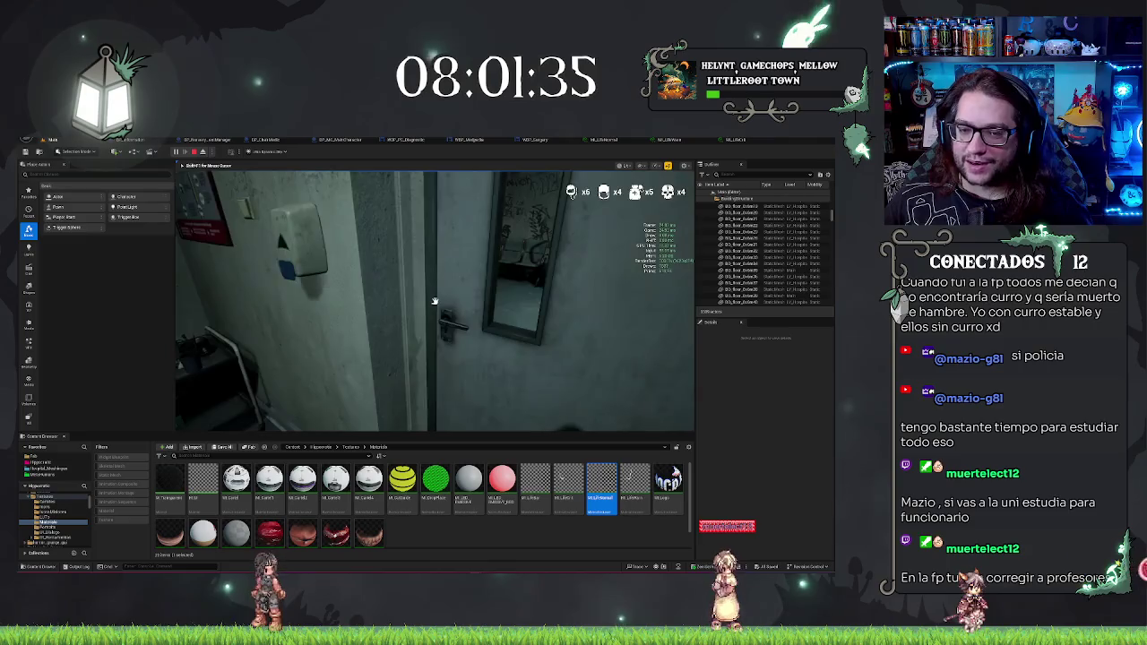
{"action": "key", "text": "w"}
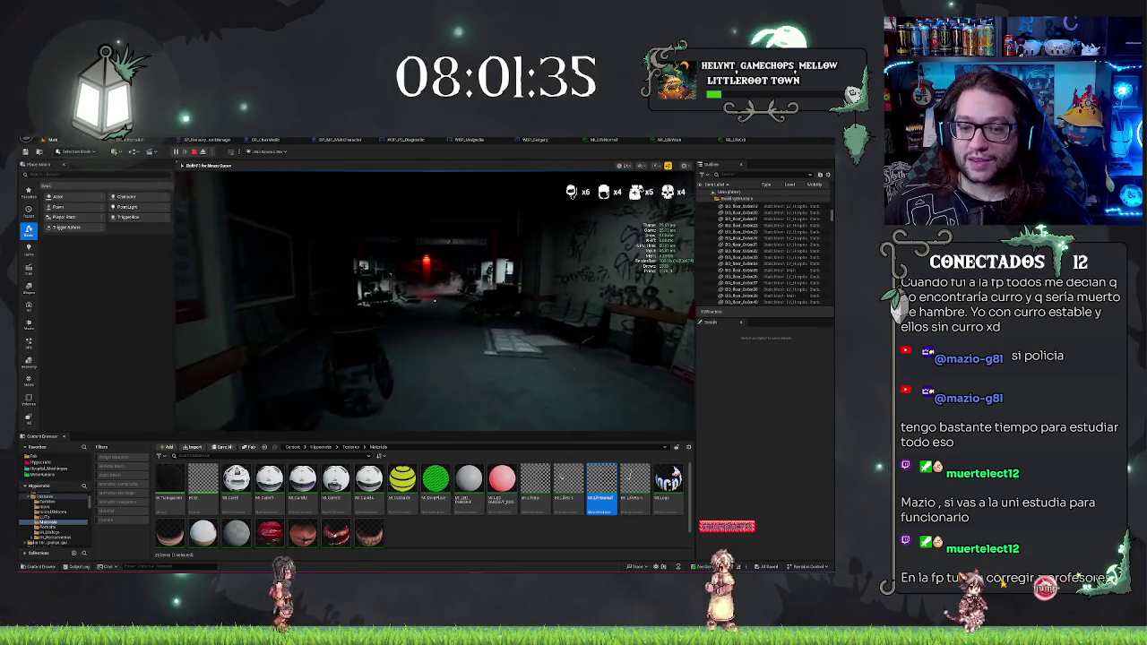
{"action": "key", "text": "w"}
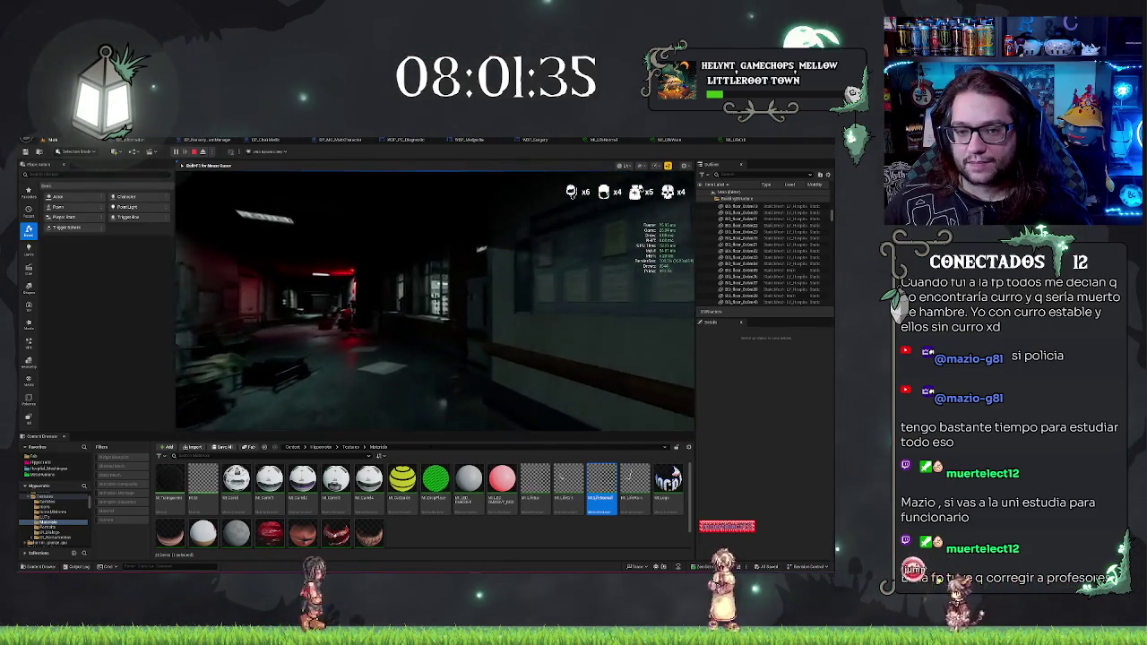
{"action": "key", "text": "w"}
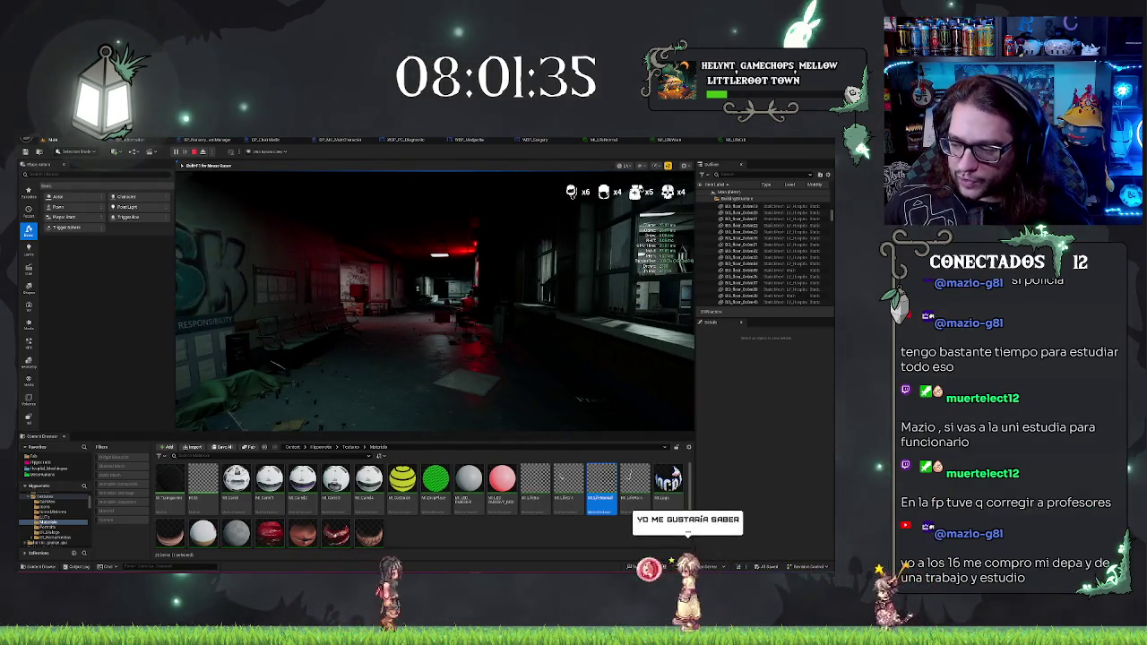
{"action": "key", "text": "w"}
{"action": "key", "text": "w"}
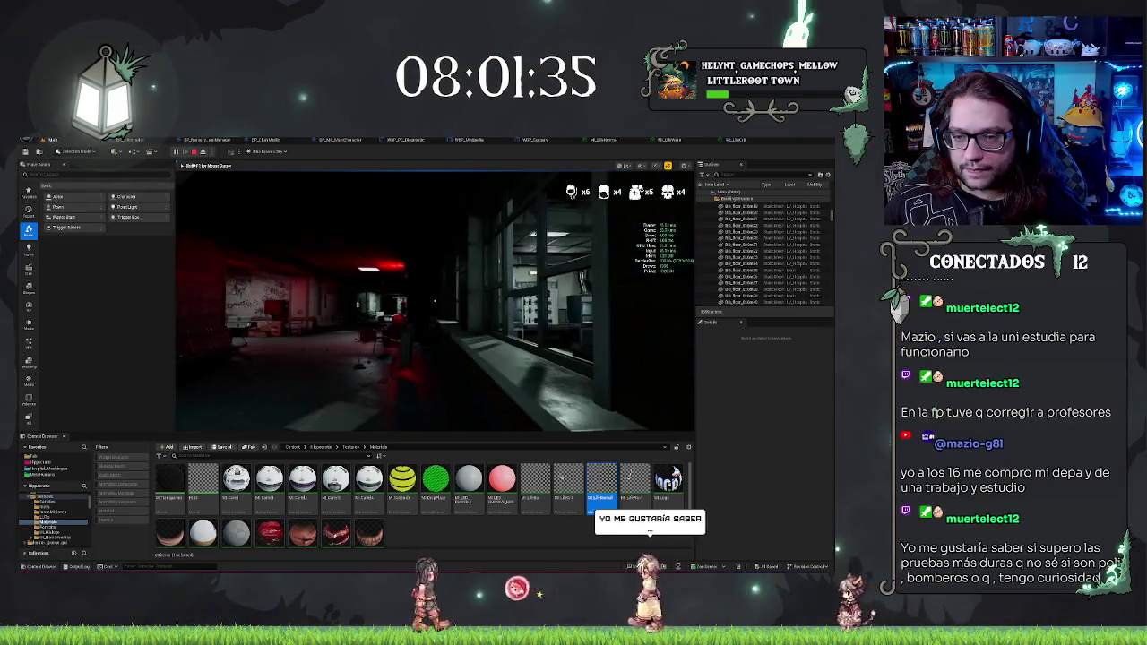
{"action": "key", "text": "w"}
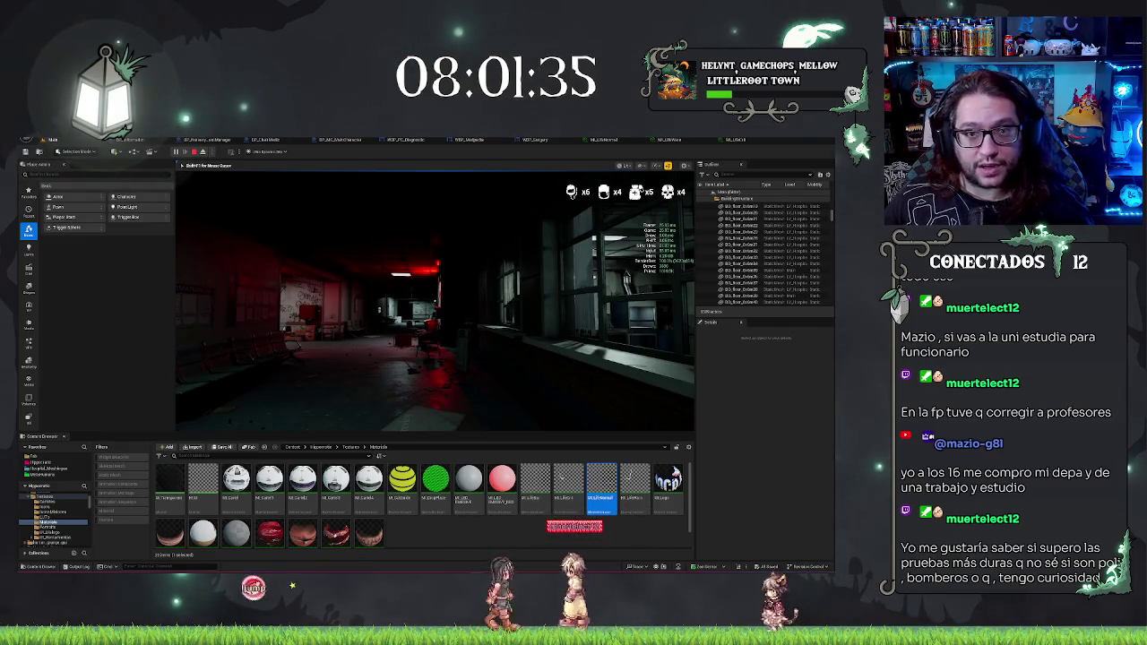
{"action": "key", "text": "w"}
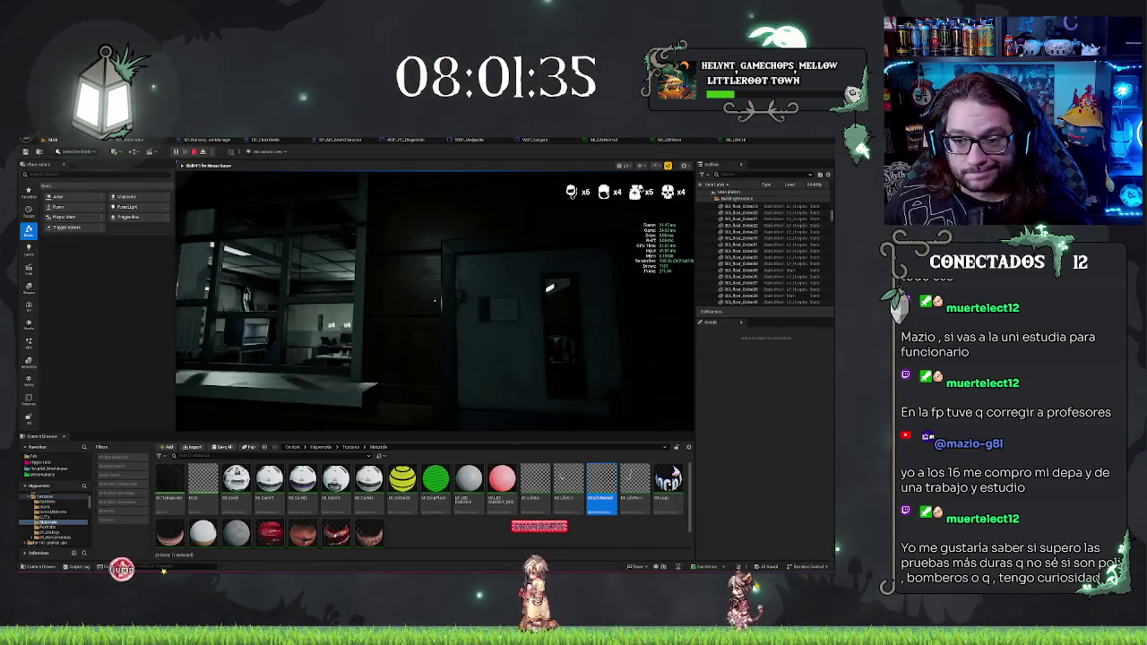
Step: Continue through the red-lit corridor and rooms to the patient, then accept his dialogue
{"action": "key", "text": "w"}
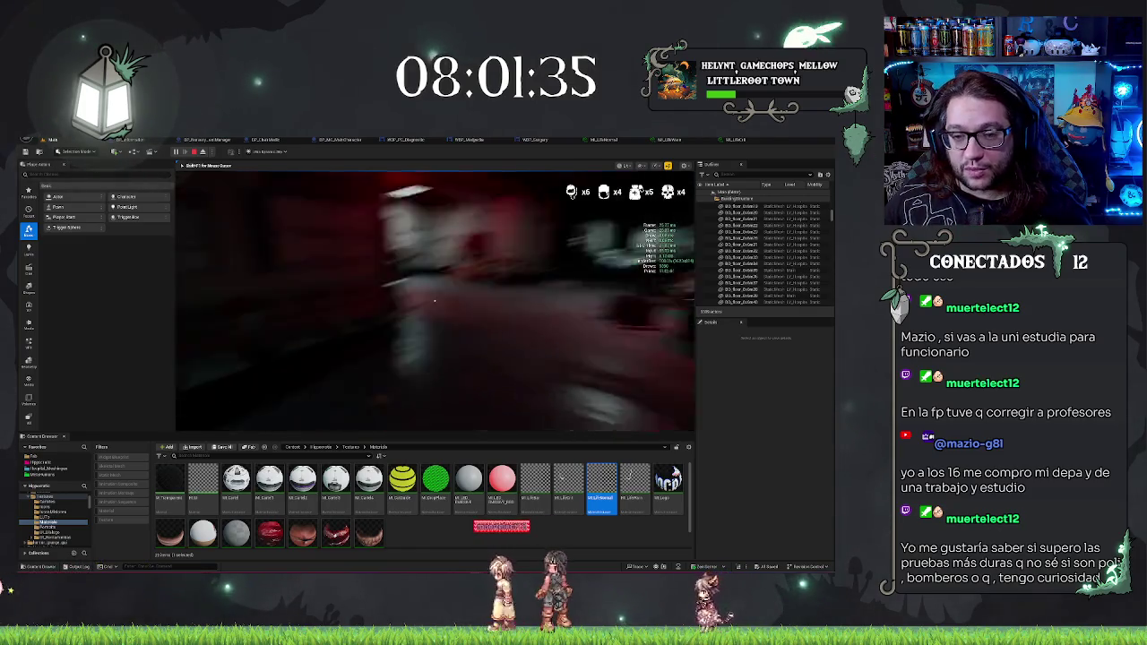
{"action": "key", "text": "w"}
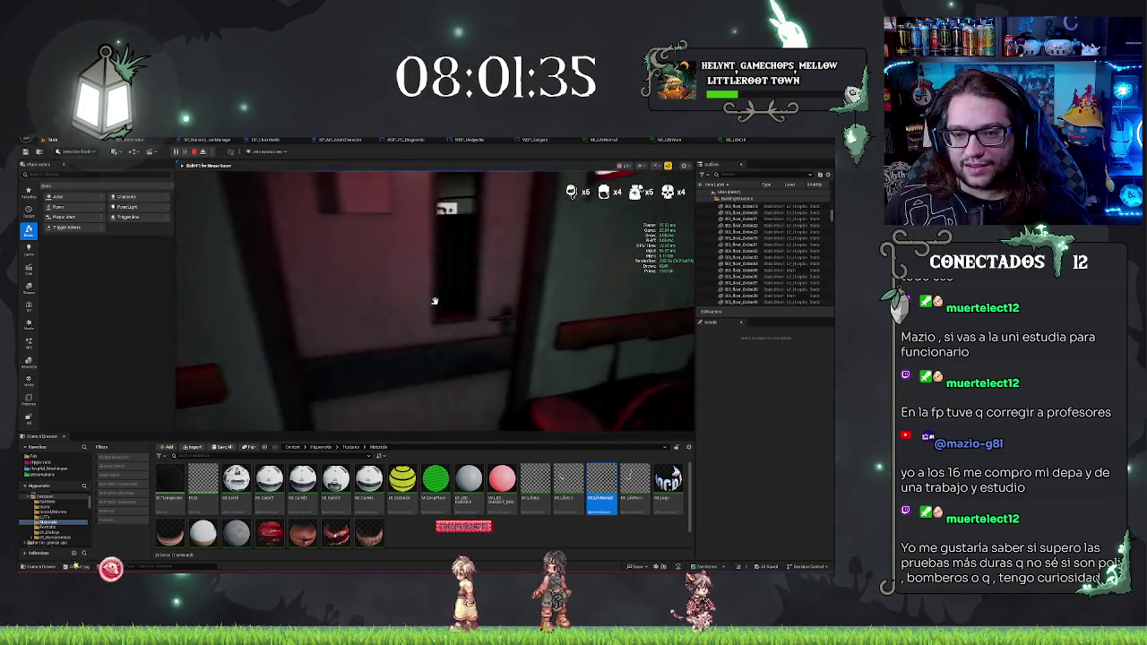
{"action": "key", "text": "w"}
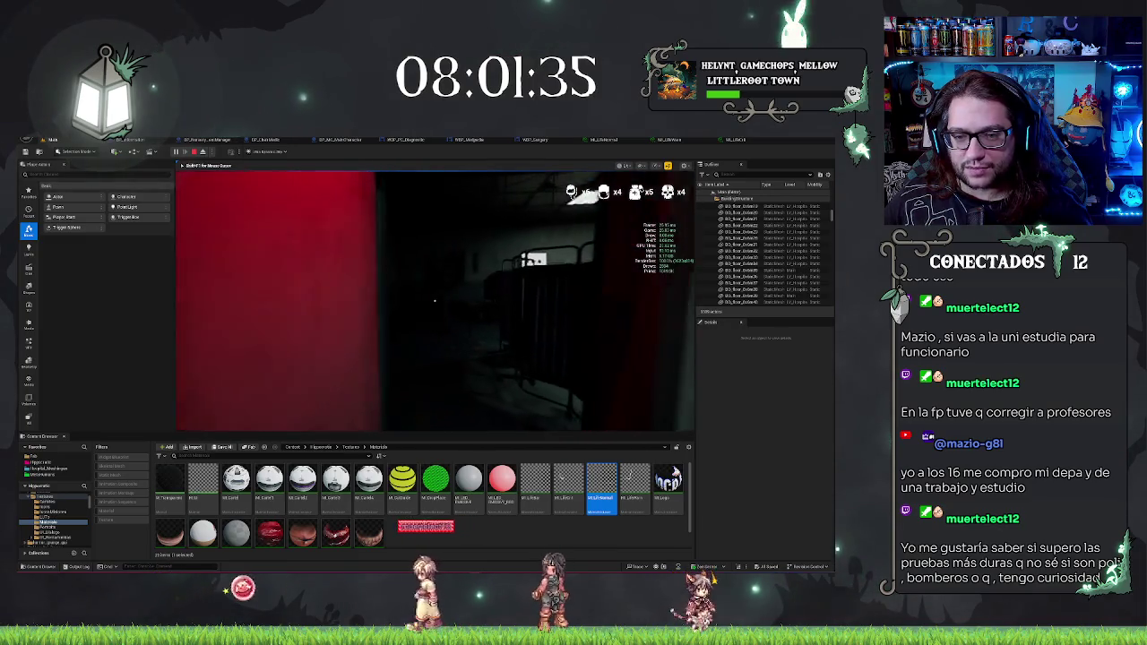
{"action": "key", "text": "w"}
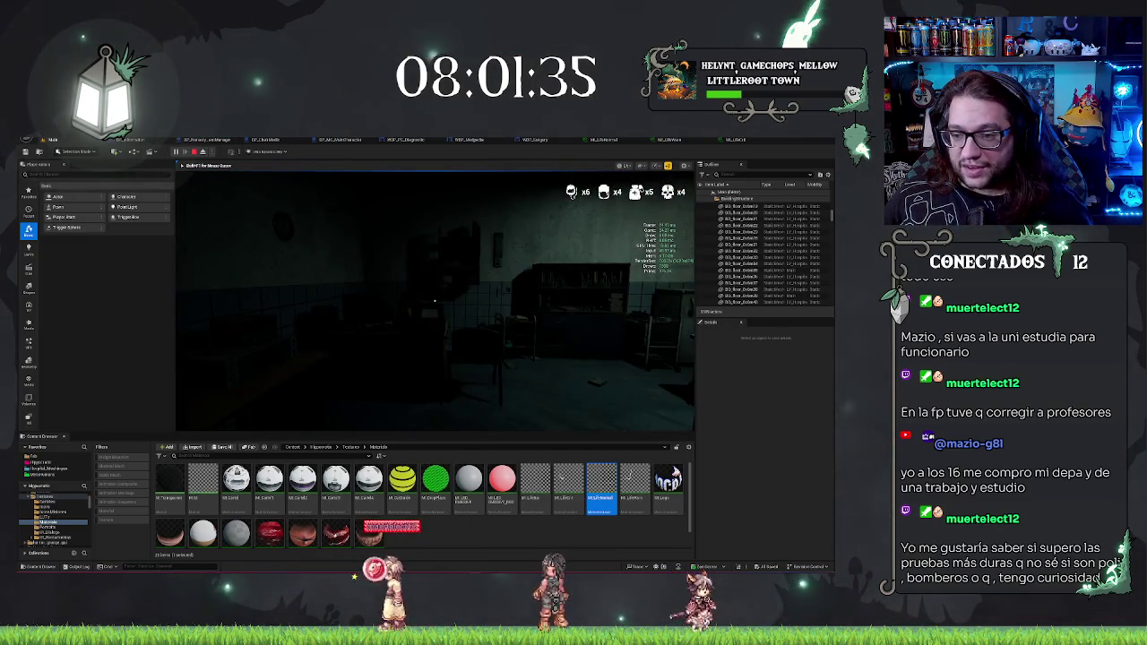
{"action": "key", "text": "w"}
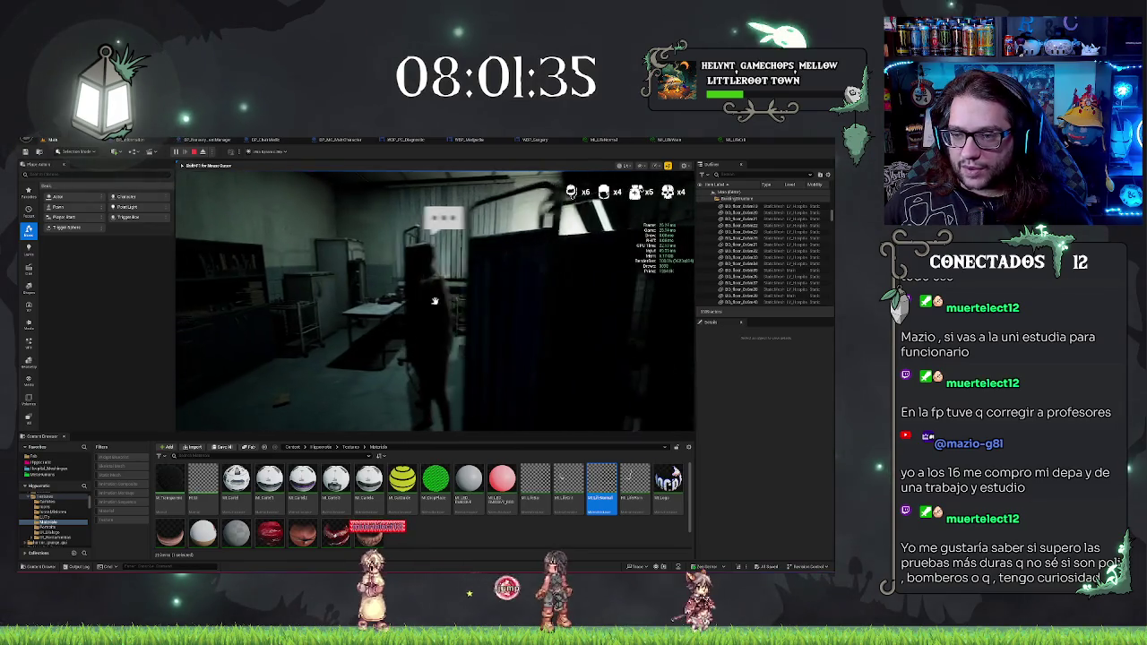
{"action": "key", "text": "w"}
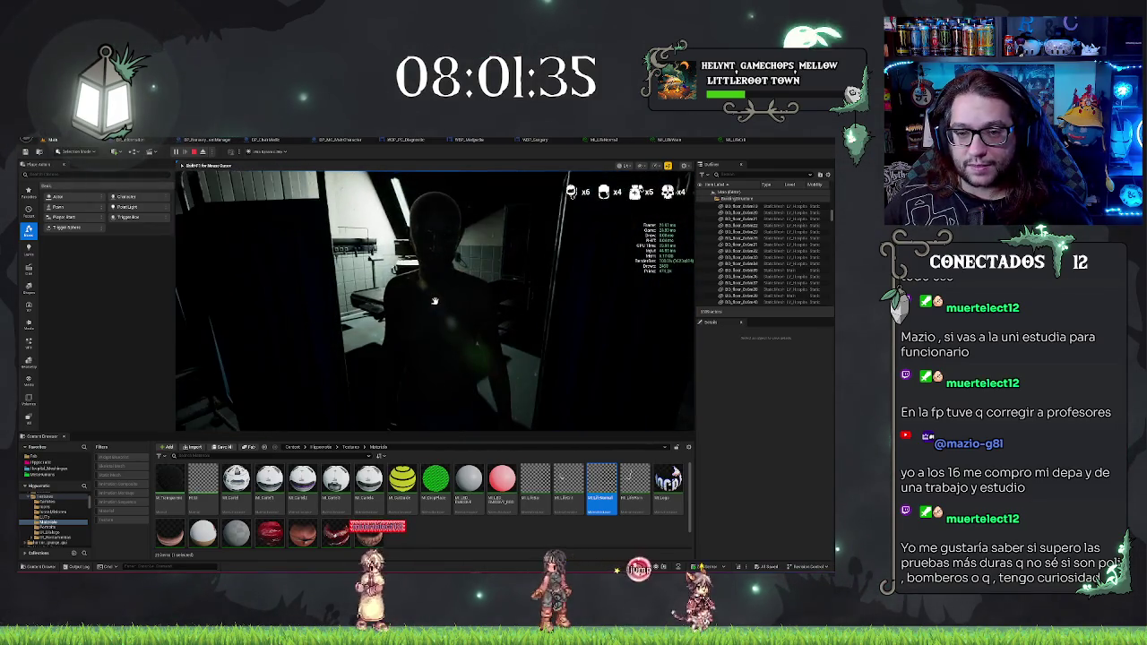
{"action": "left_click", "coordinate": [568, 387]}
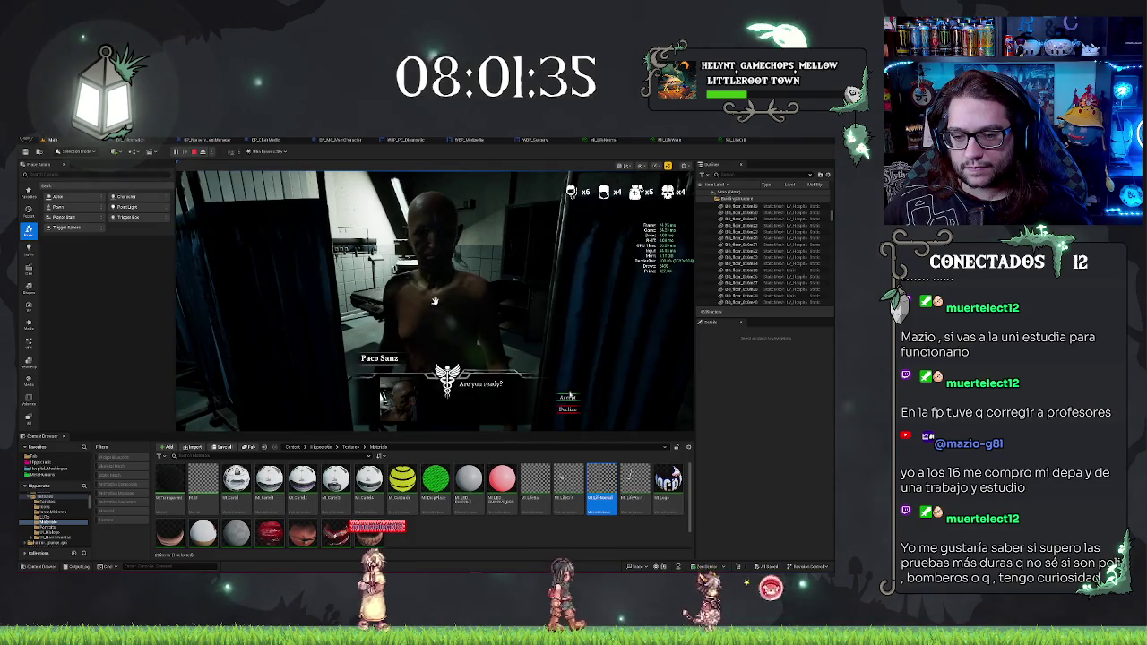
{"action": "left_click", "coordinate": [569, 386]}
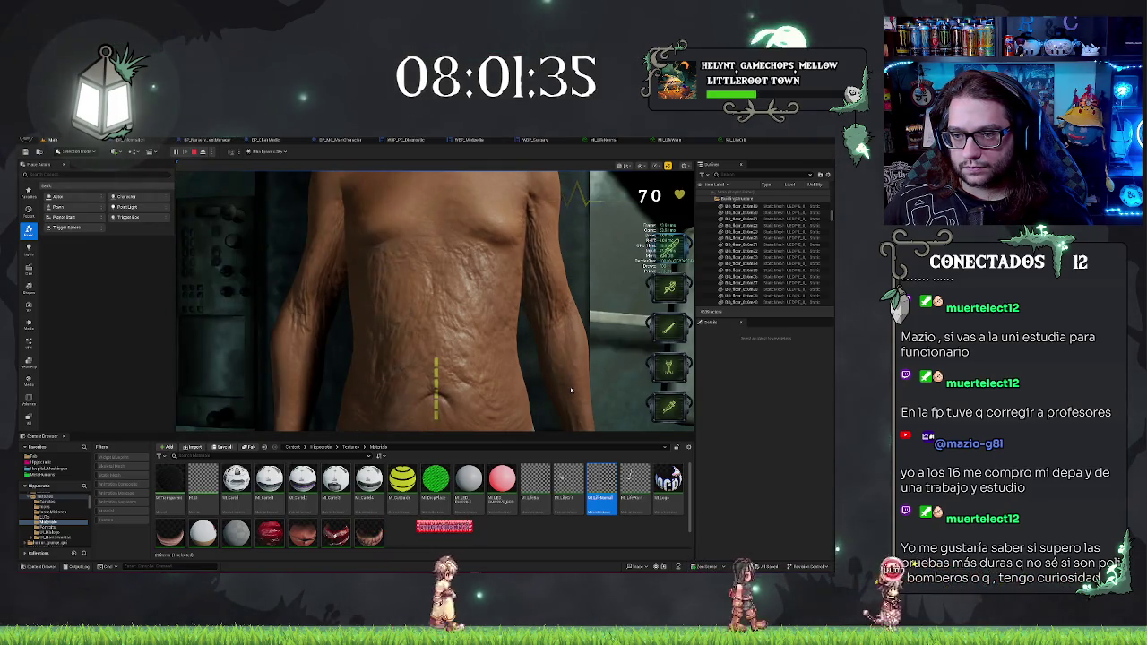
Step: Cut along the navel incision guide with the cutting tool, then stop the play test
{"action": "left_click", "coordinate": [420, 302]}
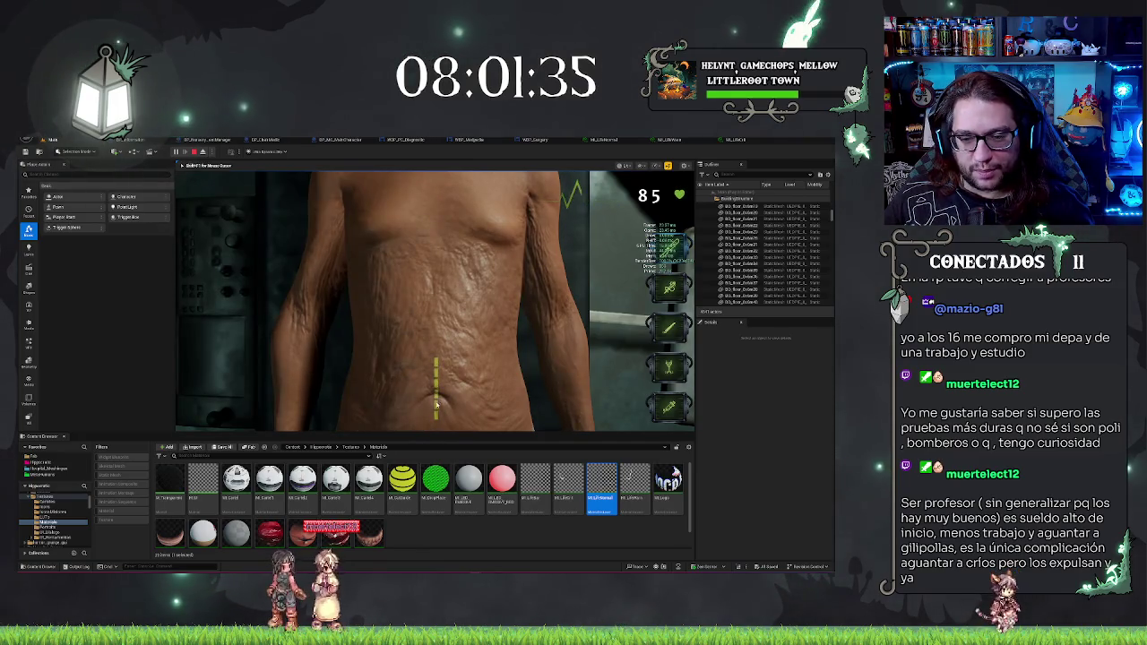
{"action": "left_click_drag", "start_coordinate": [436, 403], "coordinate": [438, 366]}
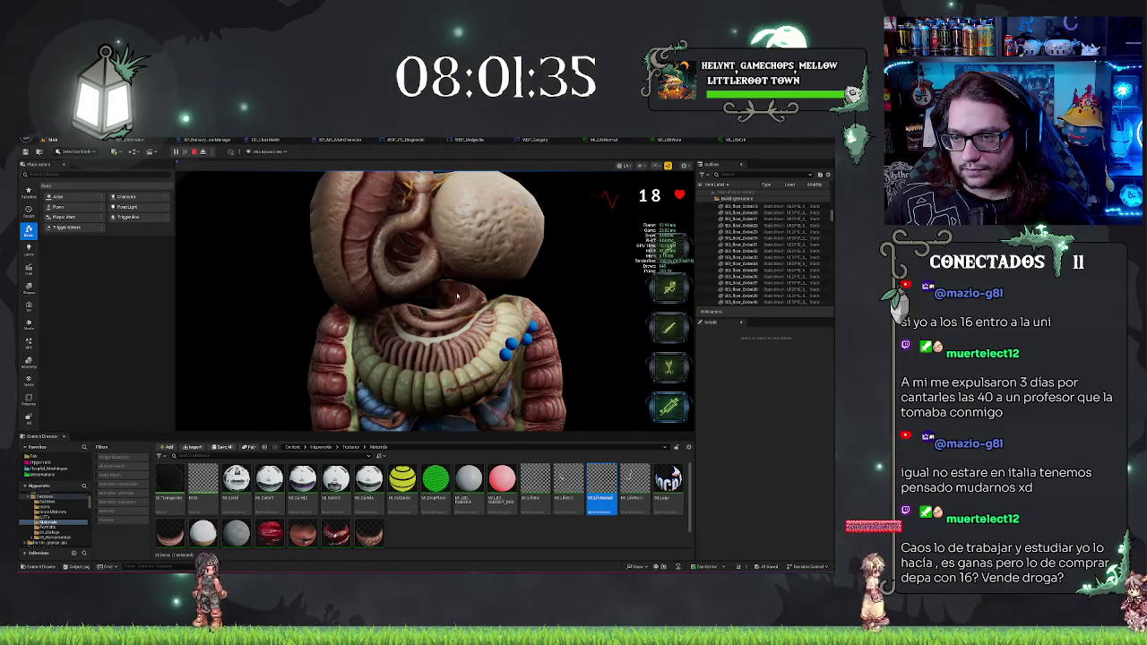
{"action": "key", "text": "Escape"}
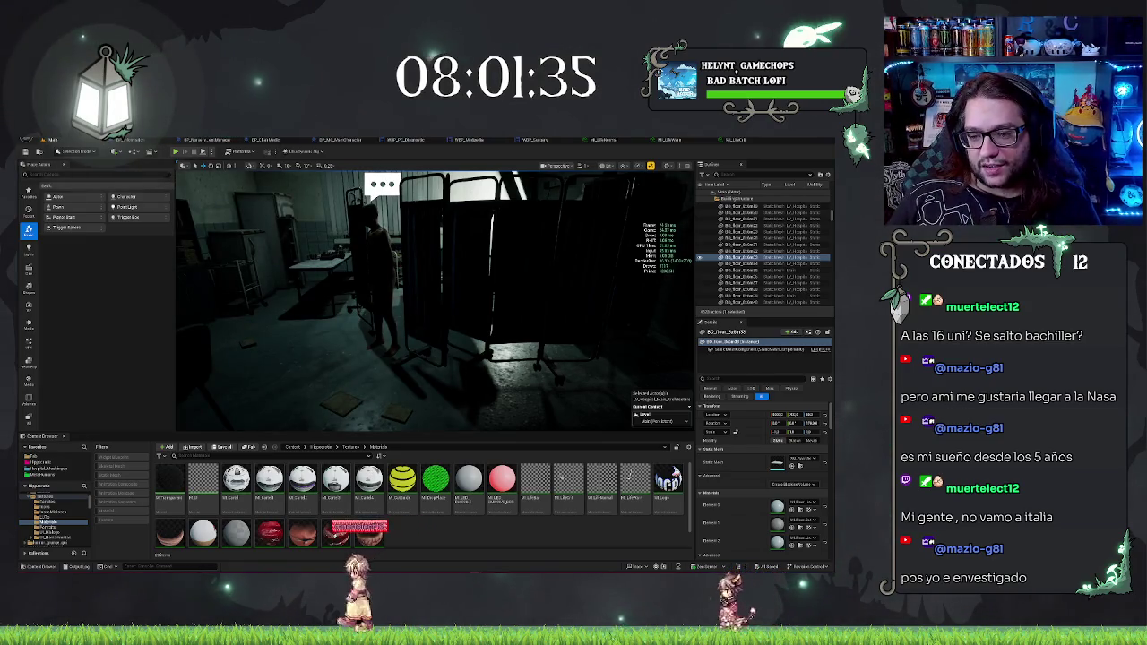
Step: Clear the level selection and jump the viewport to the red-lit room with the exit sign
{"action": "key", "text": "alt+p"}
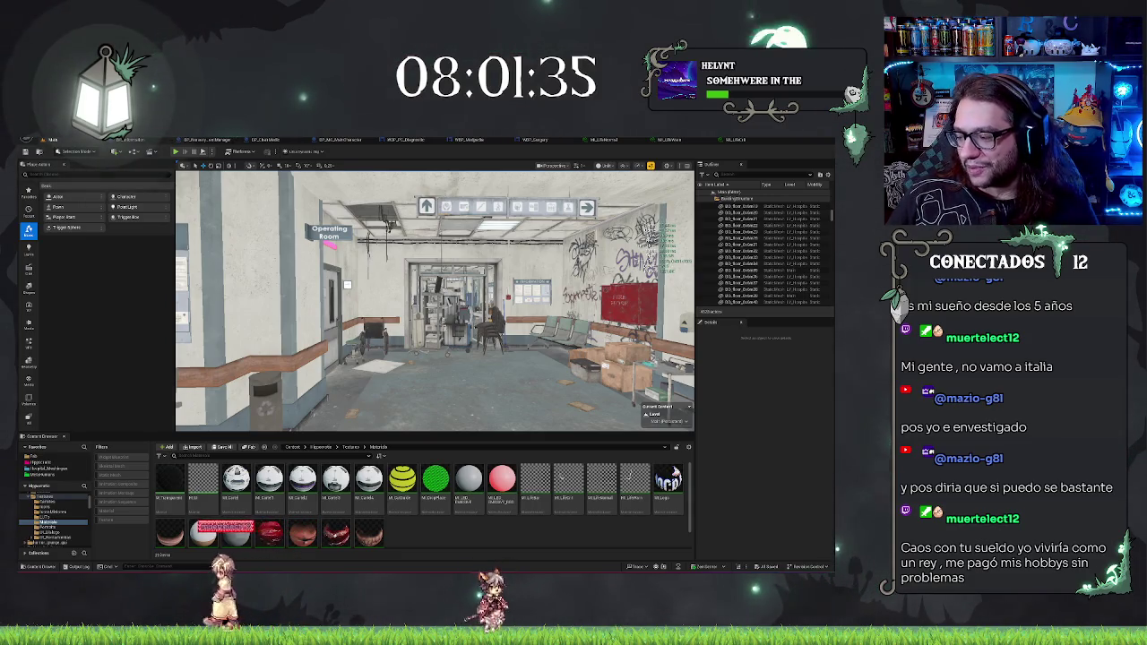
Step: Fly the level camera down the corridor past the Information board to face the windowed corridor
{"action": "left_click_drag", "start_coordinate": [347, 285], "coordinate": [242, 287]}
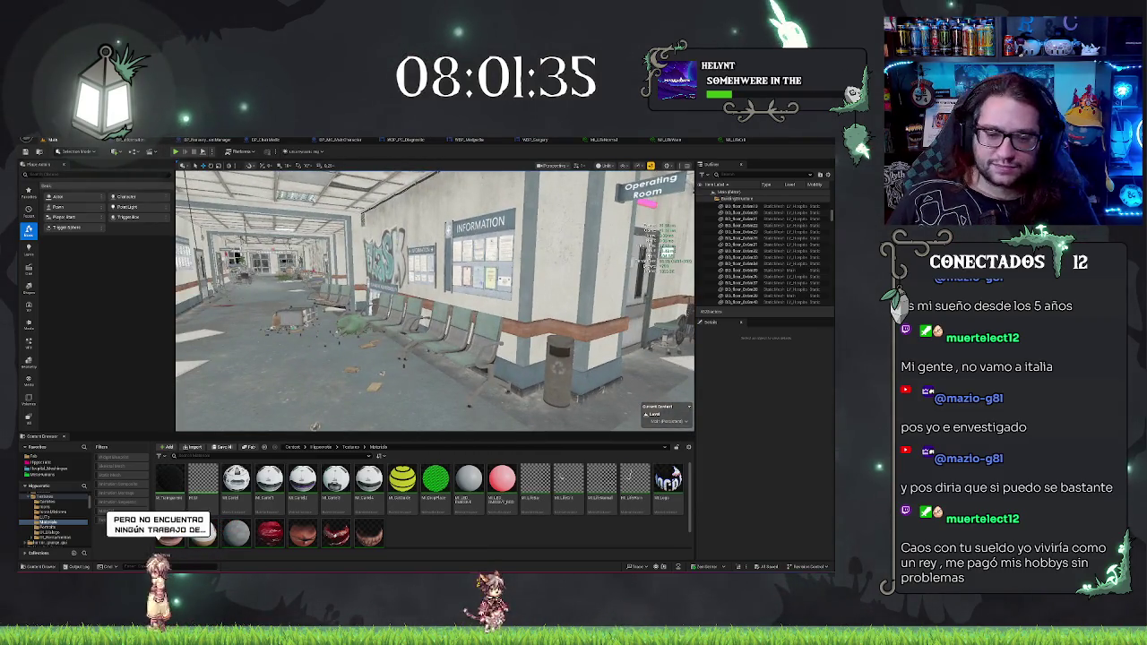
{"action": "mouse_move", "coordinate": [435, 300]}
{"action": "left_mouse_down"}
{"action": "mouse_move", "coordinate": [372, 283]}
{"action": "mouse_move", "coordinate": [368, 259]}
{"action": "left_mouse_up"}
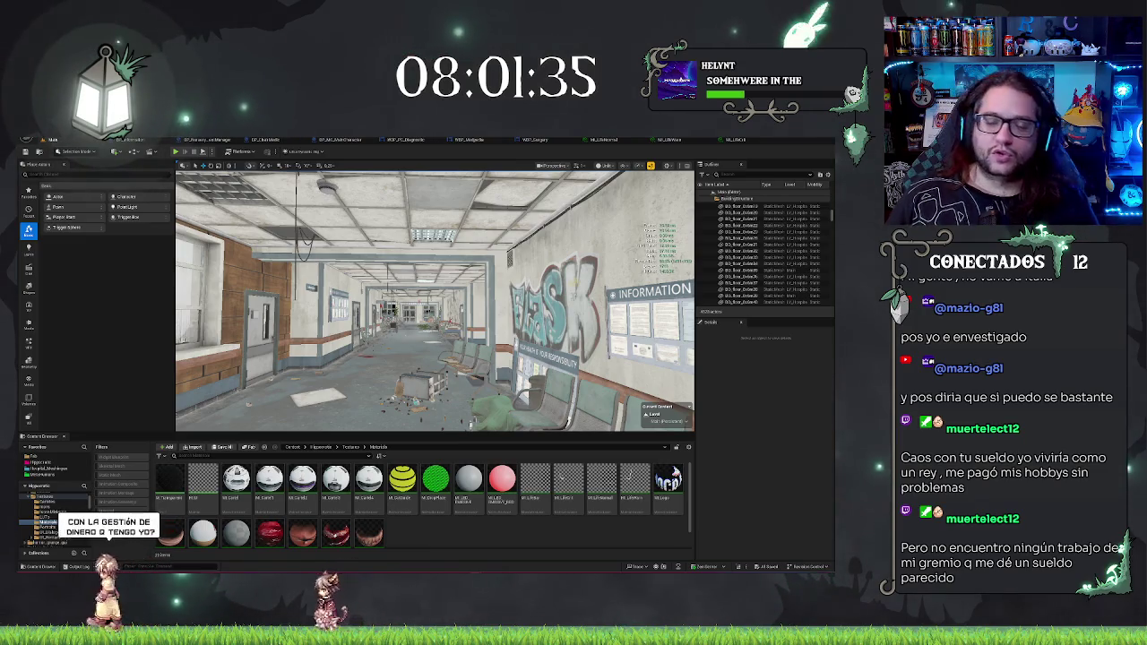
{"action": "mouse_move", "coordinate": [435, 300]}
{"action": "left_mouse_down"}
{"action": "mouse_move", "coordinate": [363, 300]}
{"action": "mouse_move", "coordinate": [363, 287]}
{"action": "mouse_move", "coordinate": [443, 282]}
{"action": "left_mouse_up"}
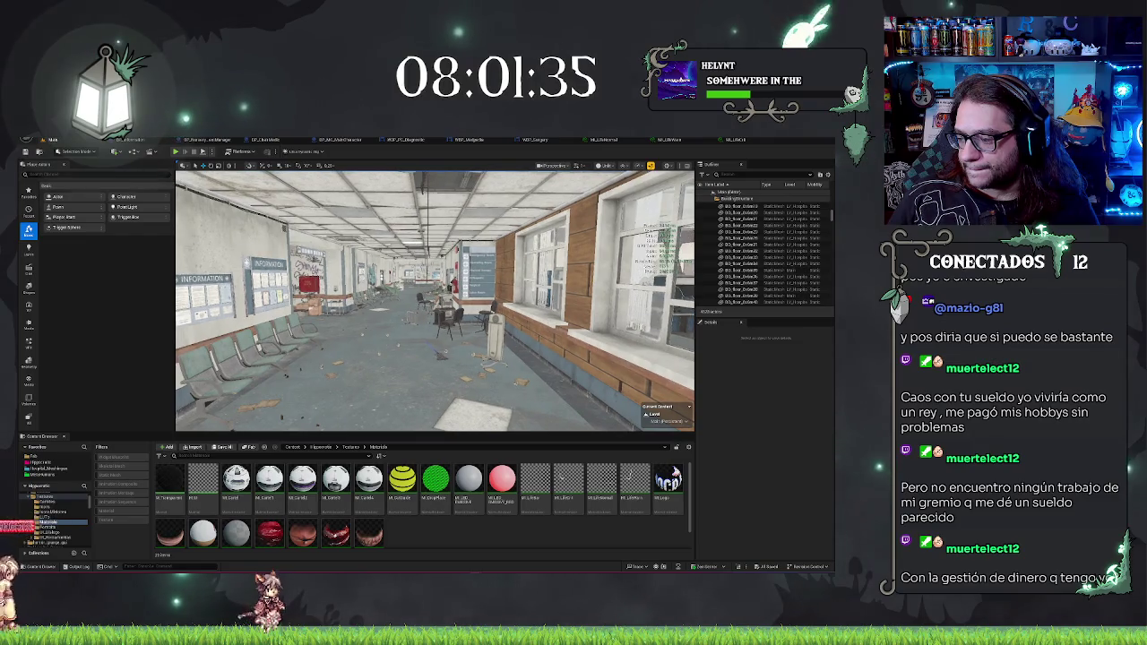